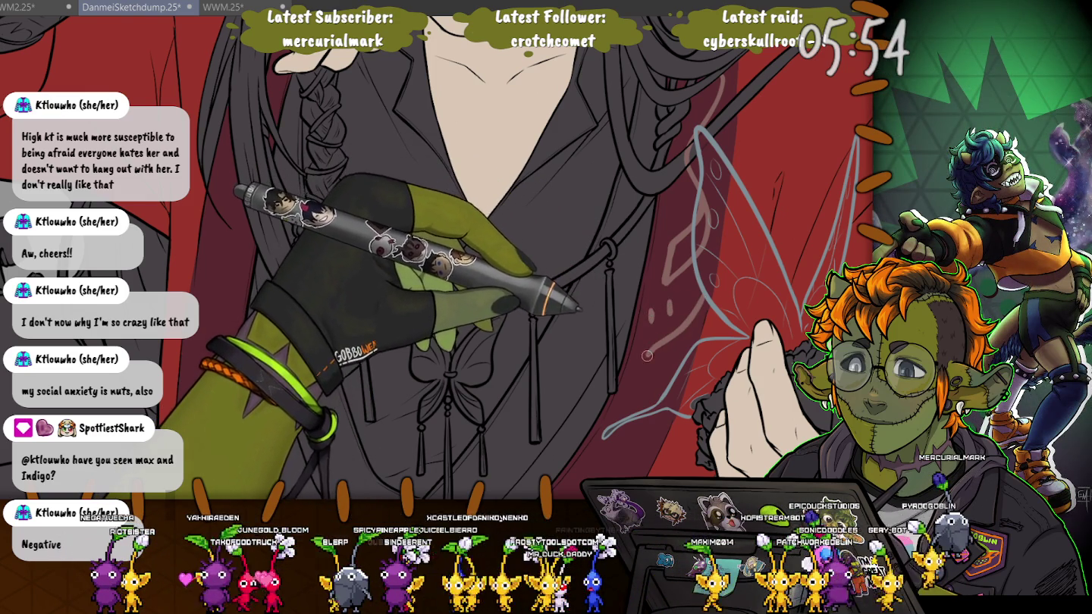
# Pan down past the butterfly pendant to the red robe panel and white belt.
pyautogui.moveTo(646, 355); pyautogui.dragTo(615, 66)
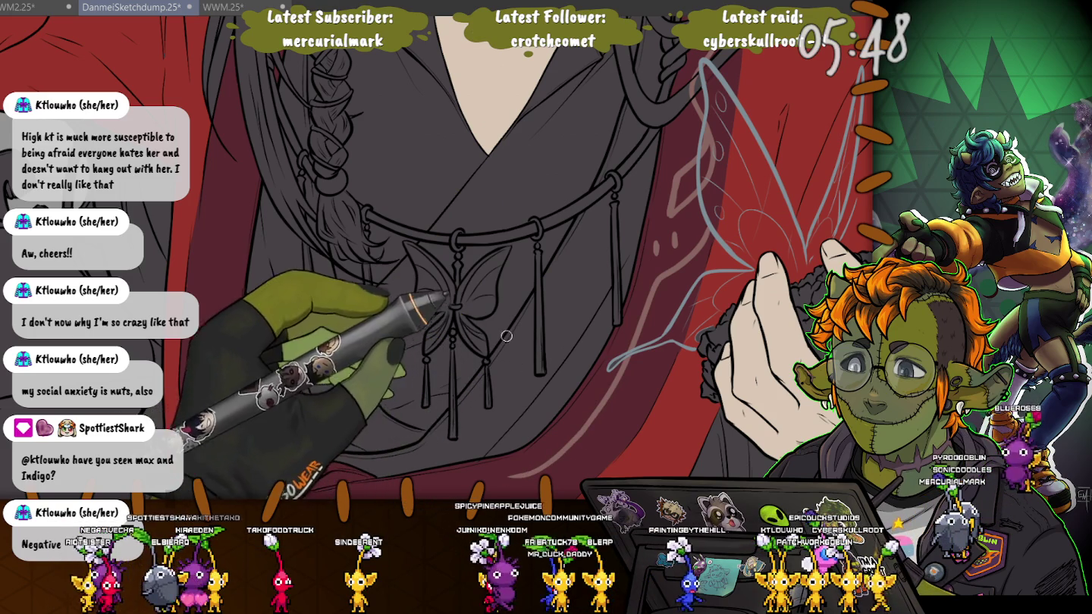
pyautogui.moveTo(400, 513); pyautogui.dragTo(482, 393)
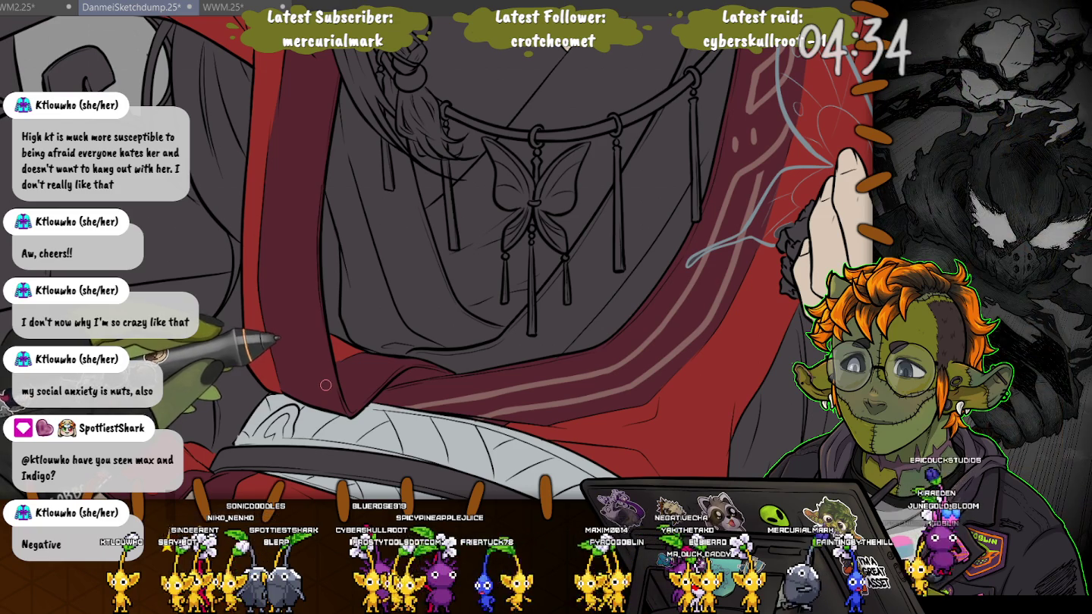
# Scroll up until the open neckline and long dark hair are visible.
pyautogui.scroll(5, 767, 209)
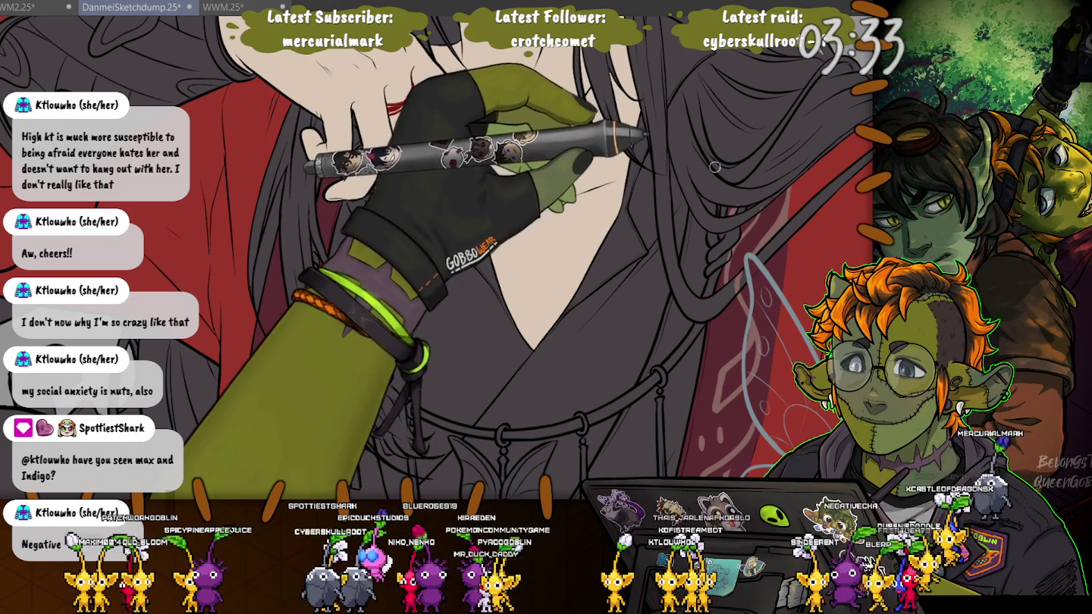
# Draw a pale pink S-curve pattern stroke on the red robe beside the hair.
pyautogui.scroll(2, 427, 272)
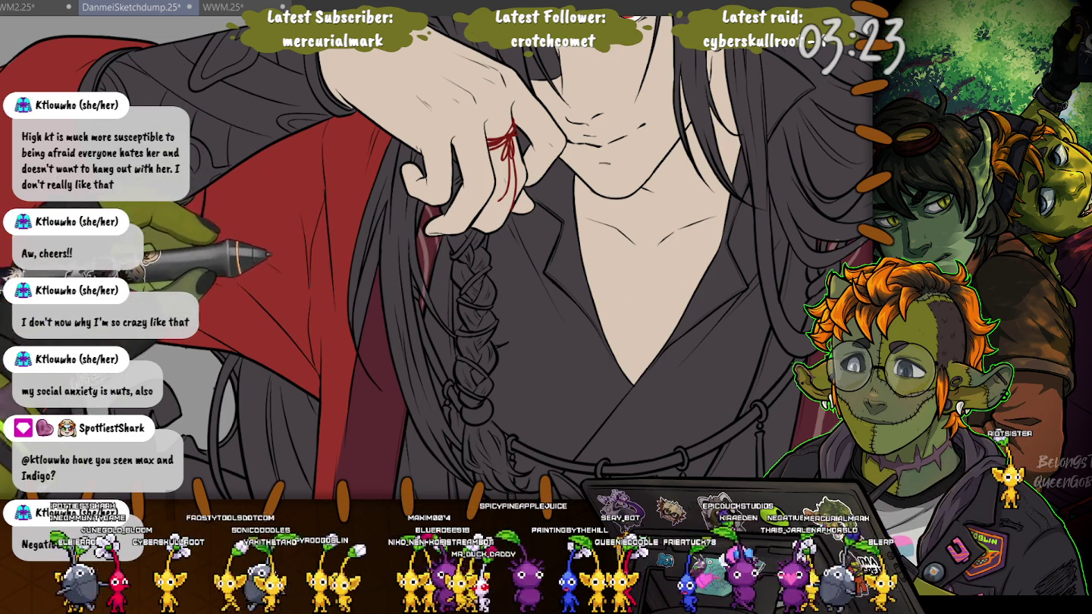
pyautogui.scroll(-2, 379, 197)
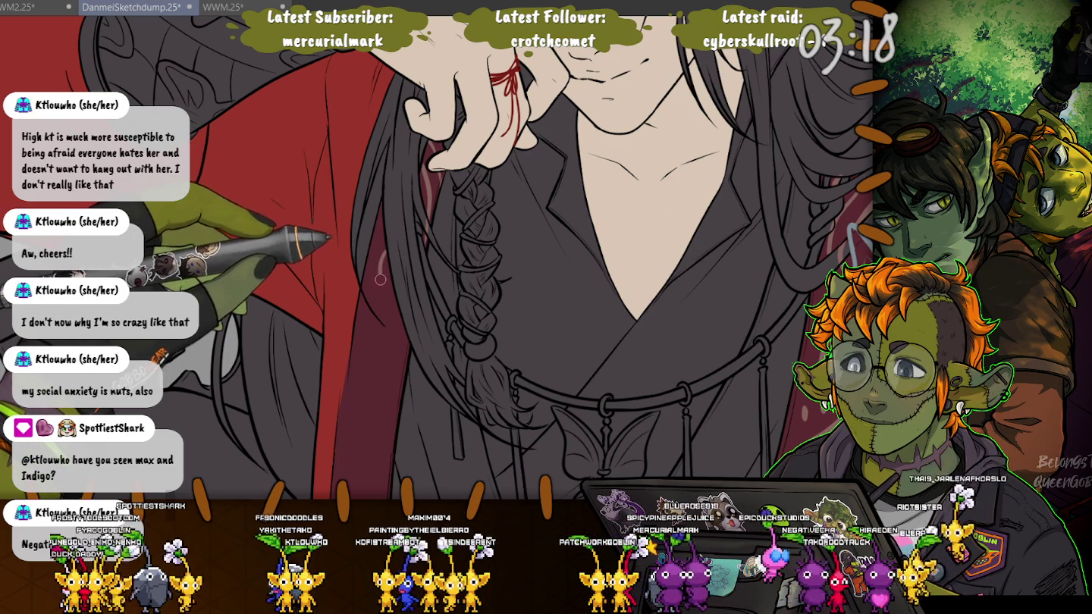
pyautogui.moveTo(388, 311); pyautogui.dragTo(385, 356)
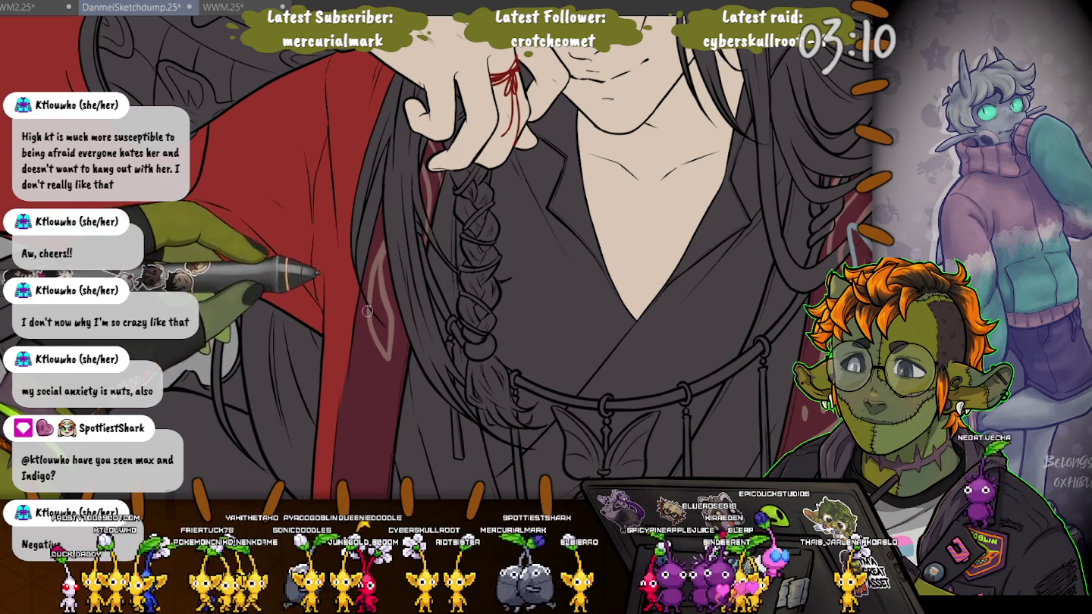
pyautogui.scroll(-2, 377, 243)
pyautogui.scroll(-3, 388, 263)
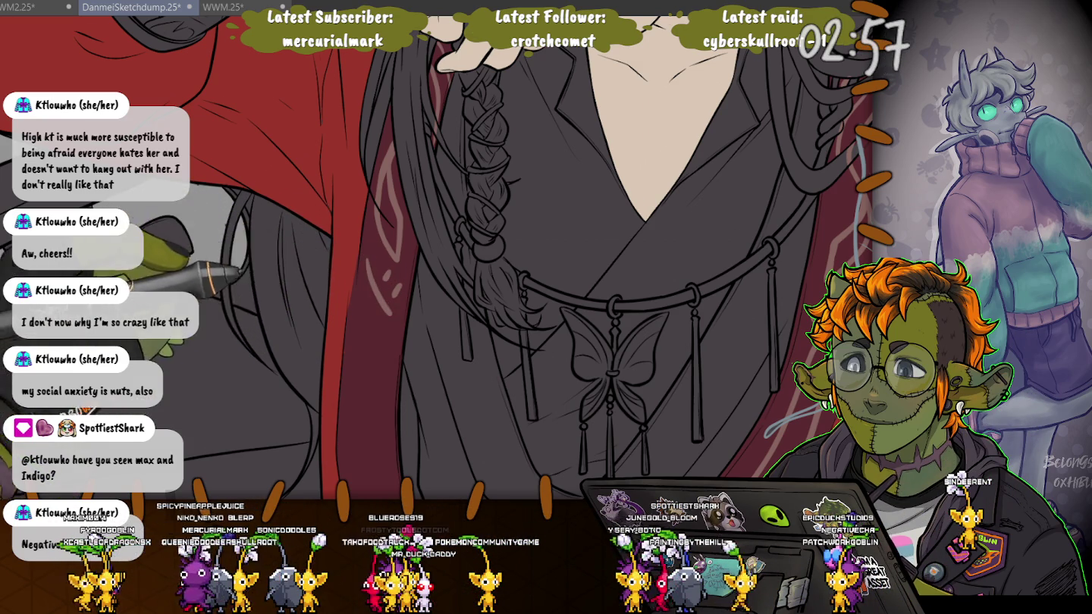
# Paint light stripes on the red sash, undo one, then zoom in on the white belt.
pyautogui.moveTo(387, 323); pyautogui.dragTo(494, 193)
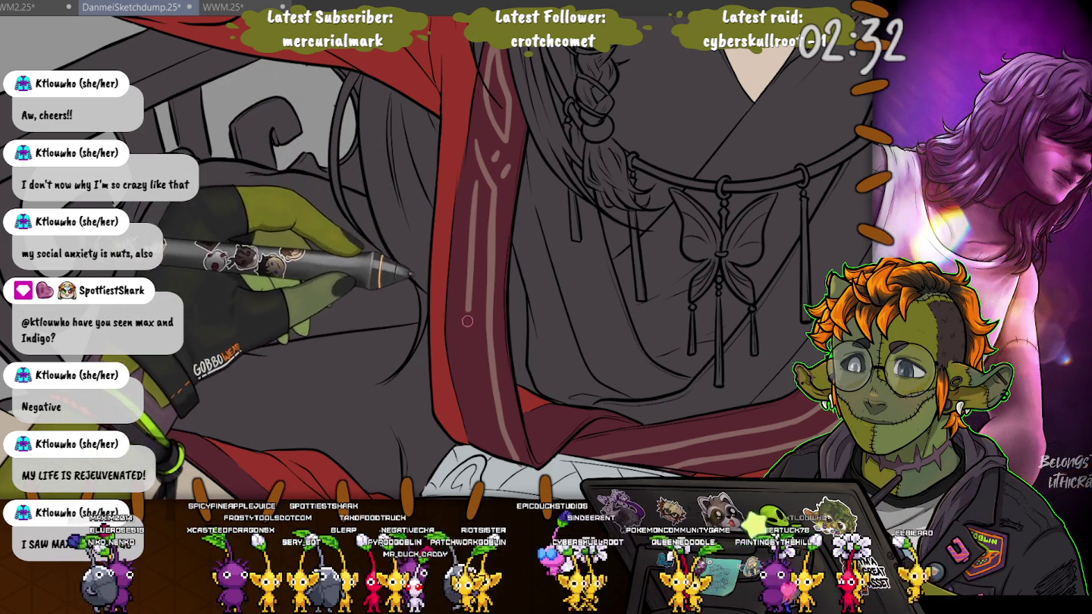
pyautogui.hotkey('ctrl', 'z')
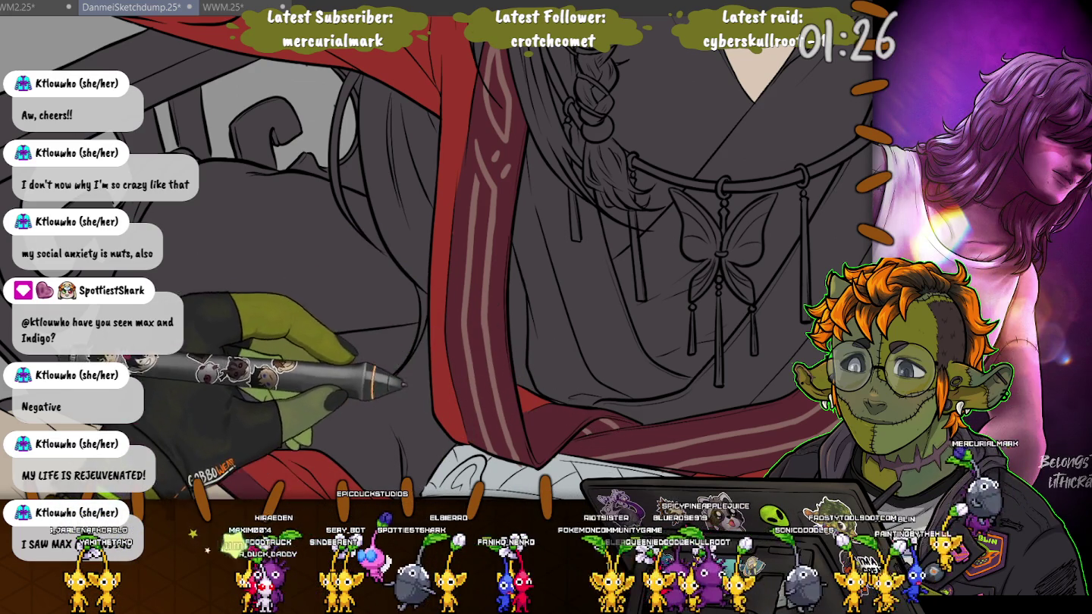
pyautogui.moveTo(406, 393); pyautogui.dragTo(264, 286)
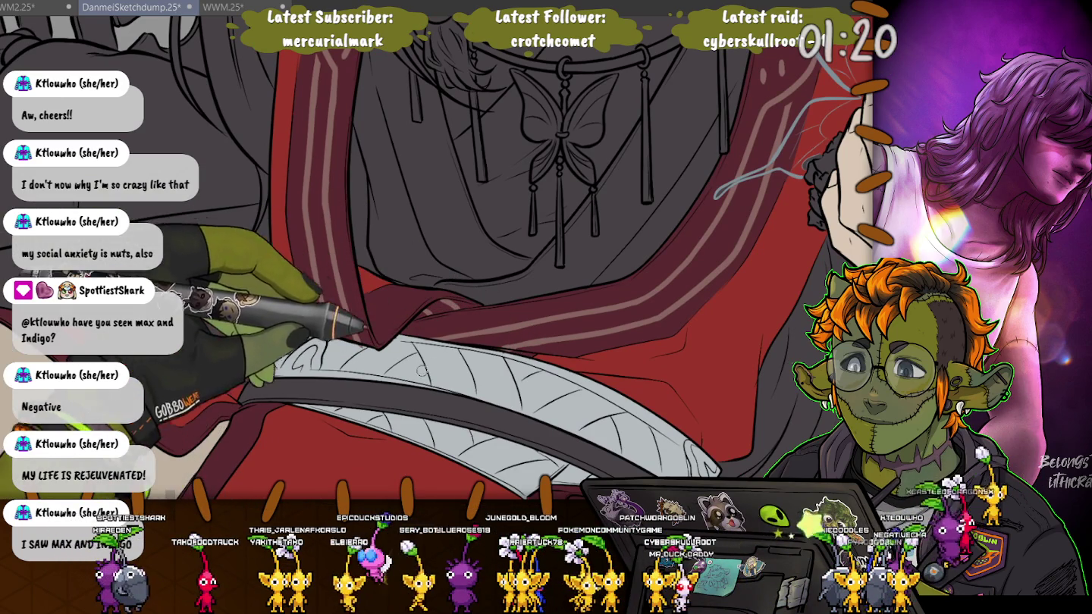
pyautogui.hotkey('ctrl', '+')
# Colour the outer robe red and the inner robe dark around the pale waist sash.
pyautogui.hotkey('ctrl', '-')
pyautogui.hotkey('ctrl', '-')
pyautogui.hotkey('ctrl', '-')
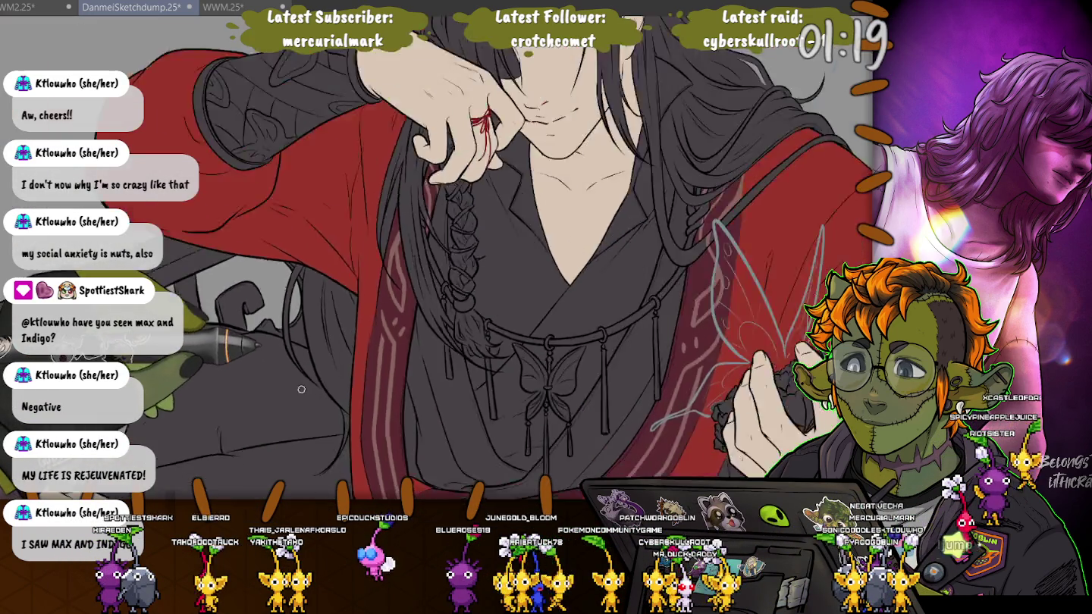
pyautogui.scroll(-3, 436, 258)
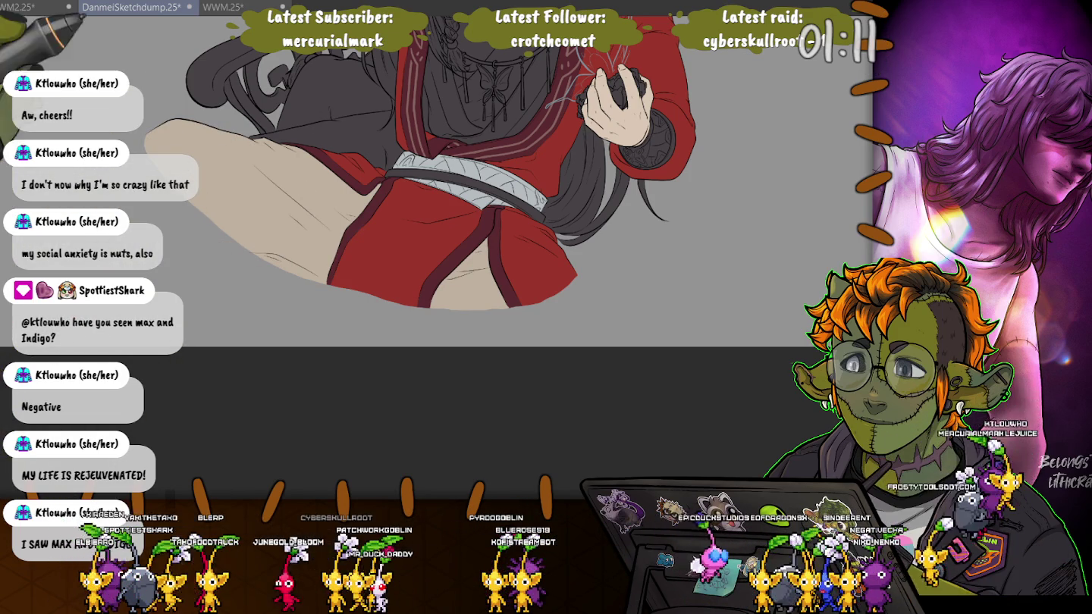
pyautogui.scroll(1, 511, 237)
pyautogui.scroll(1, 510, 237)
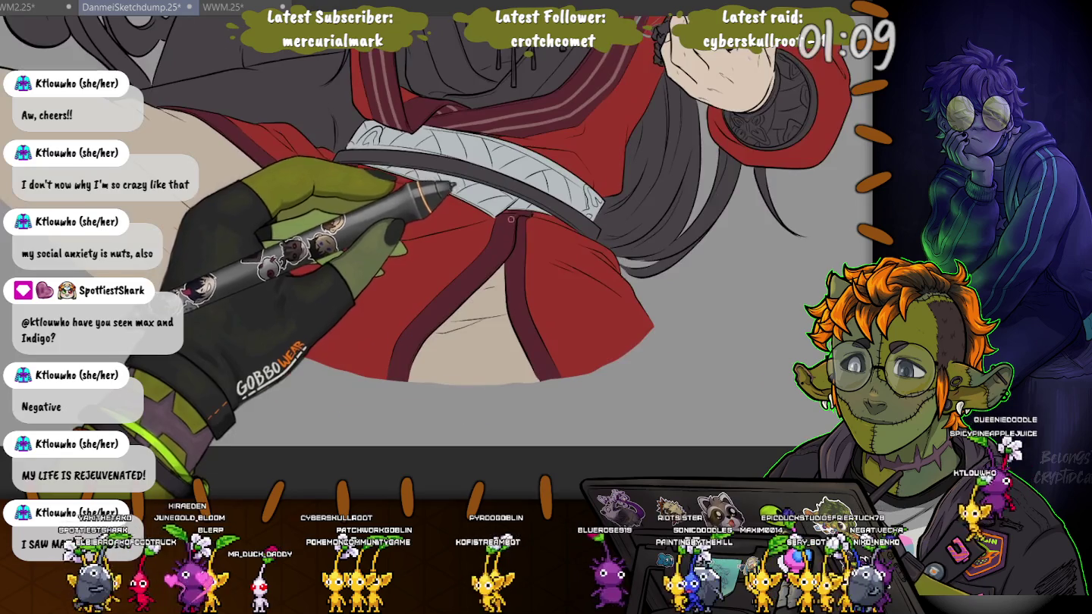
pyautogui.scroll(1, 514, 224)
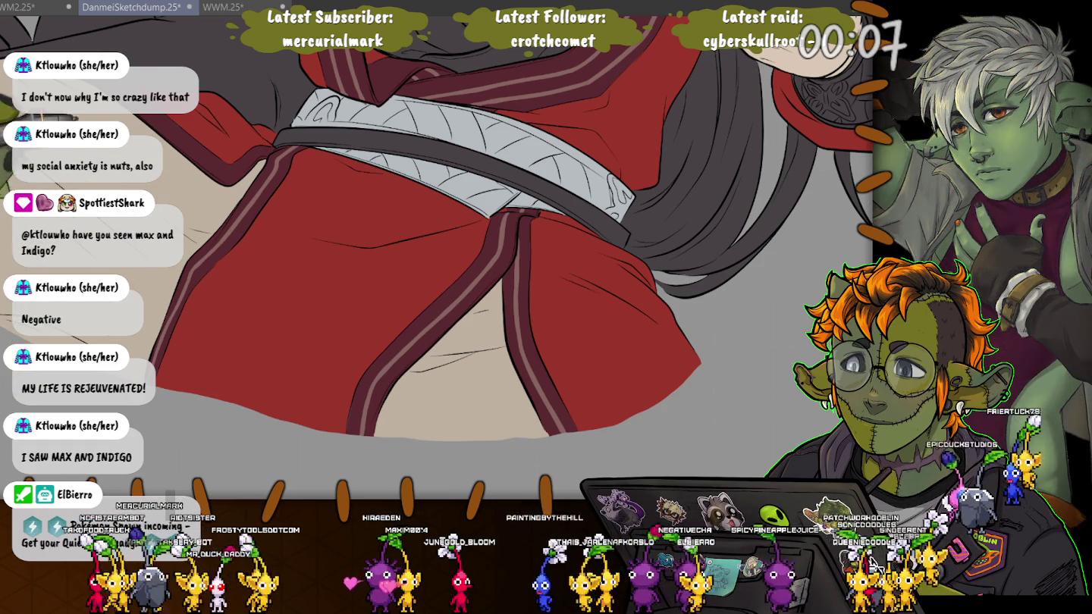
pyautogui.moveTo(270, 153); pyautogui.dragTo(372, 290)
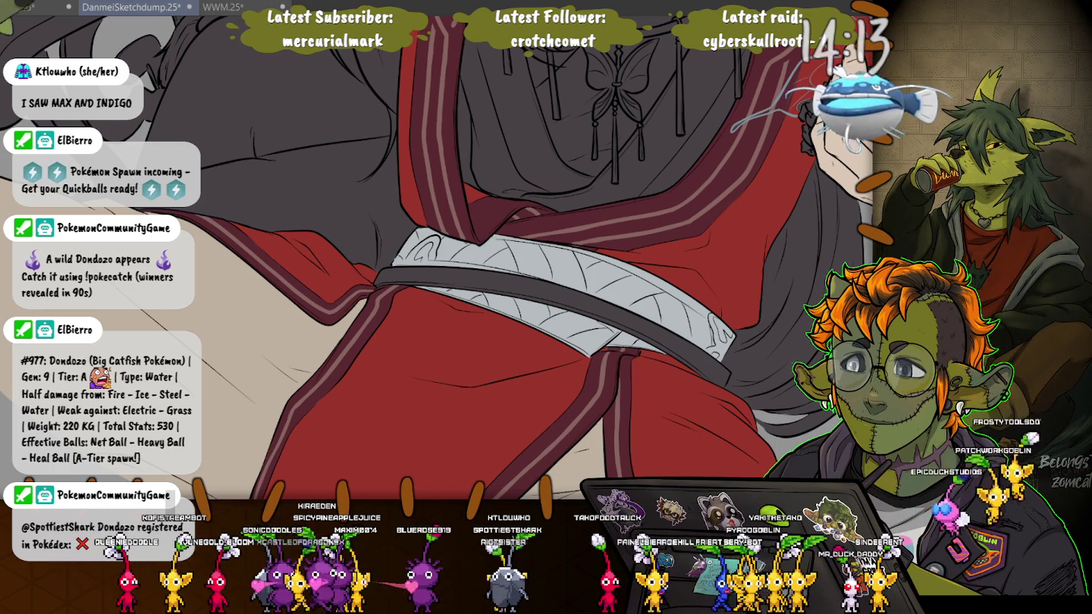
pyautogui.scroll(-3, 531, 258)
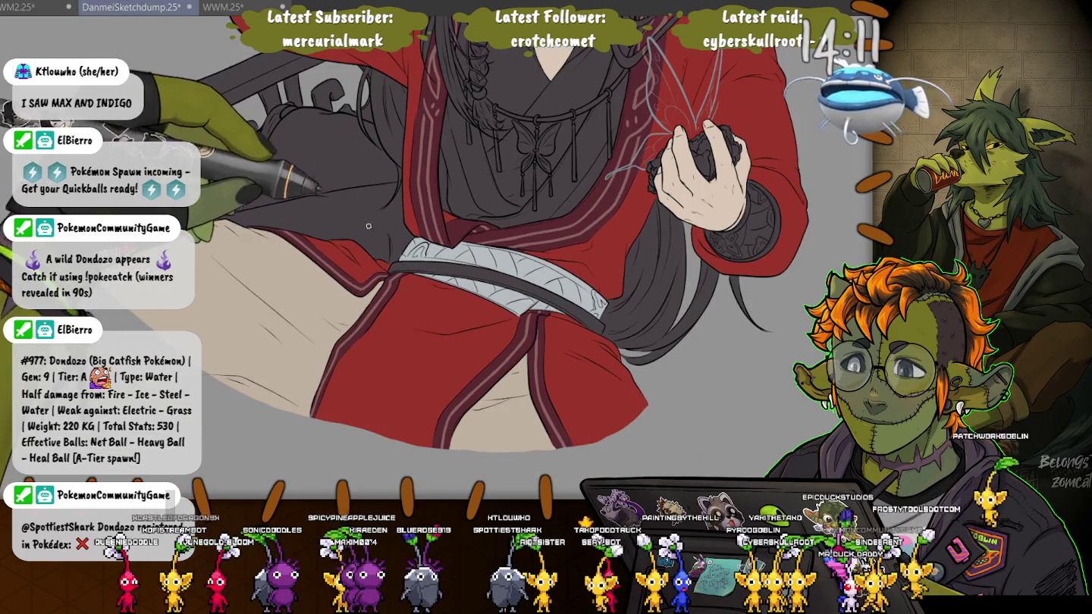
# Zoom in close on the eyepatched face and long black hair.
pyautogui.scroll(5, 421, 250)
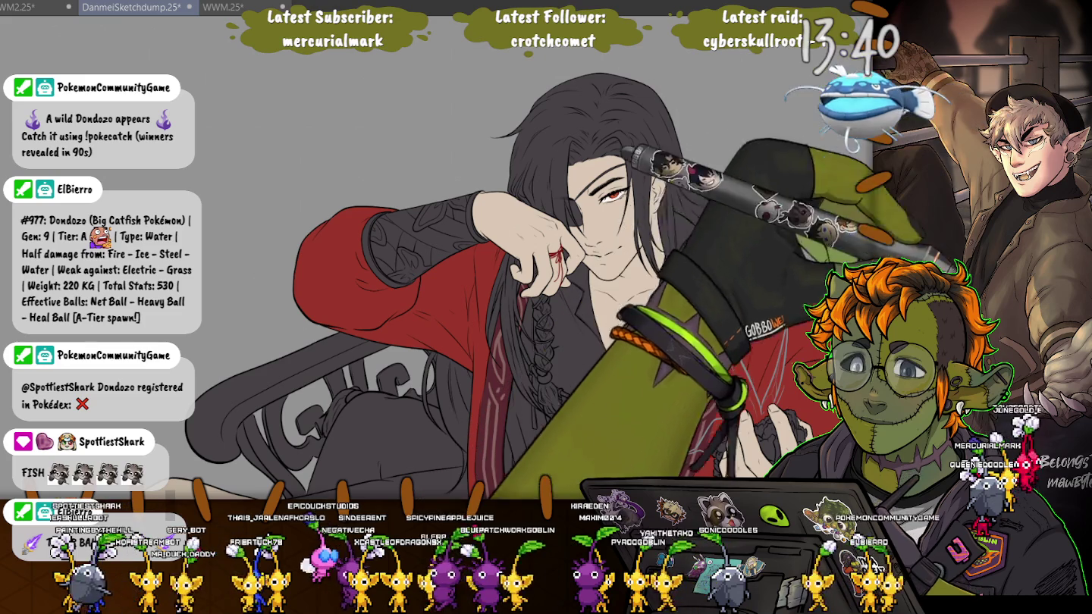
pyautogui.scroll(5, 665, 184)
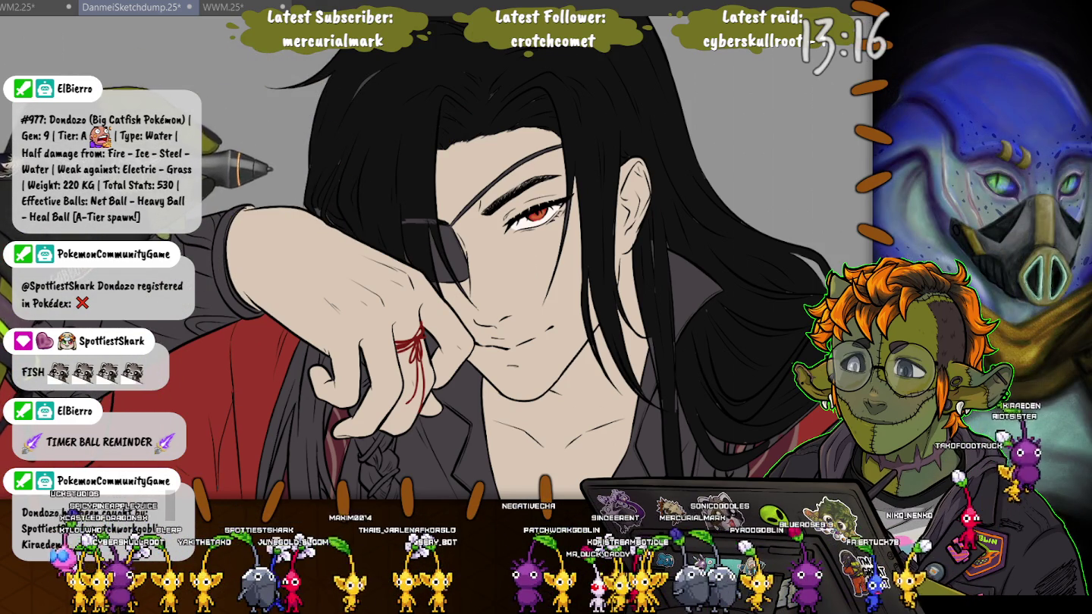
pyautogui.scroll(2, 432, 258)
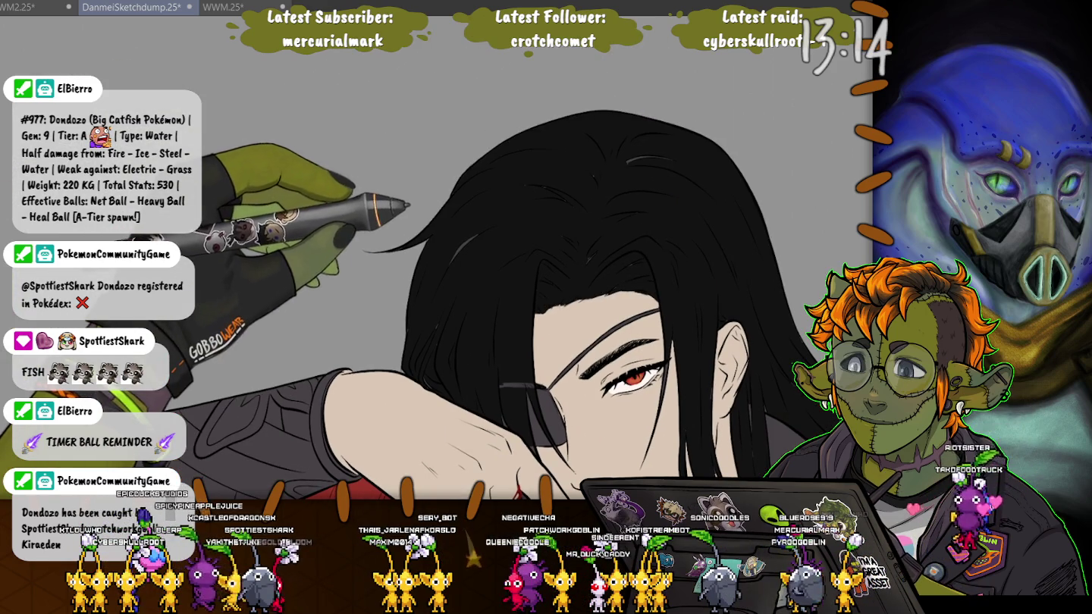
# Move the view to the dark braid over the chest below the red-threaded hand.
pyautogui.moveTo(531, 305); pyautogui.dragTo(504, 342)
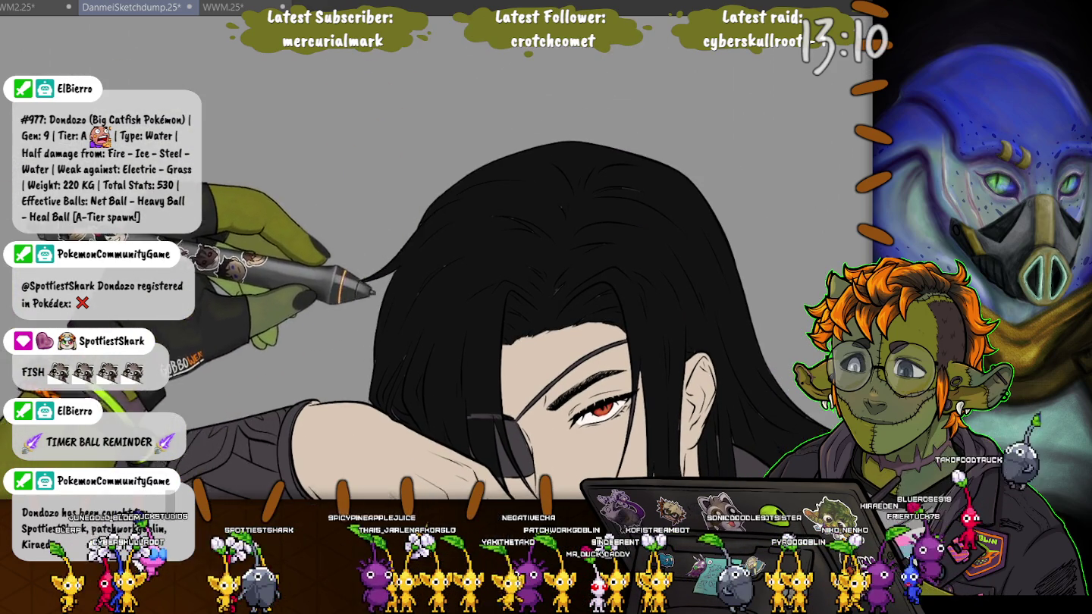
pyautogui.scroll(-3, 433, 257)
pyautogui.scroll(-2, 434, 258)
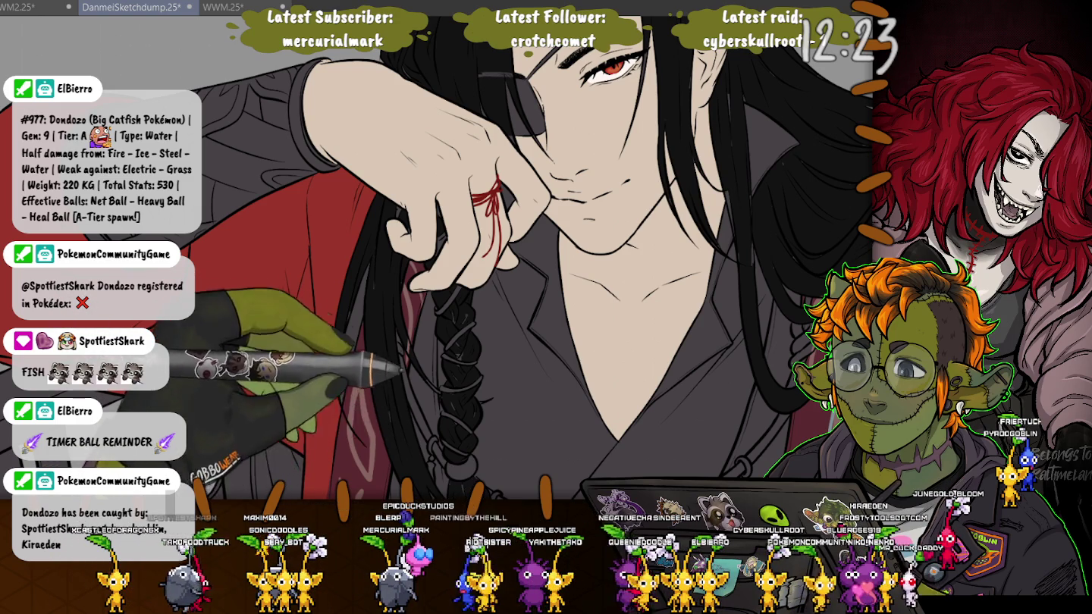
pyautogui.scroll(-5, 437, 257)
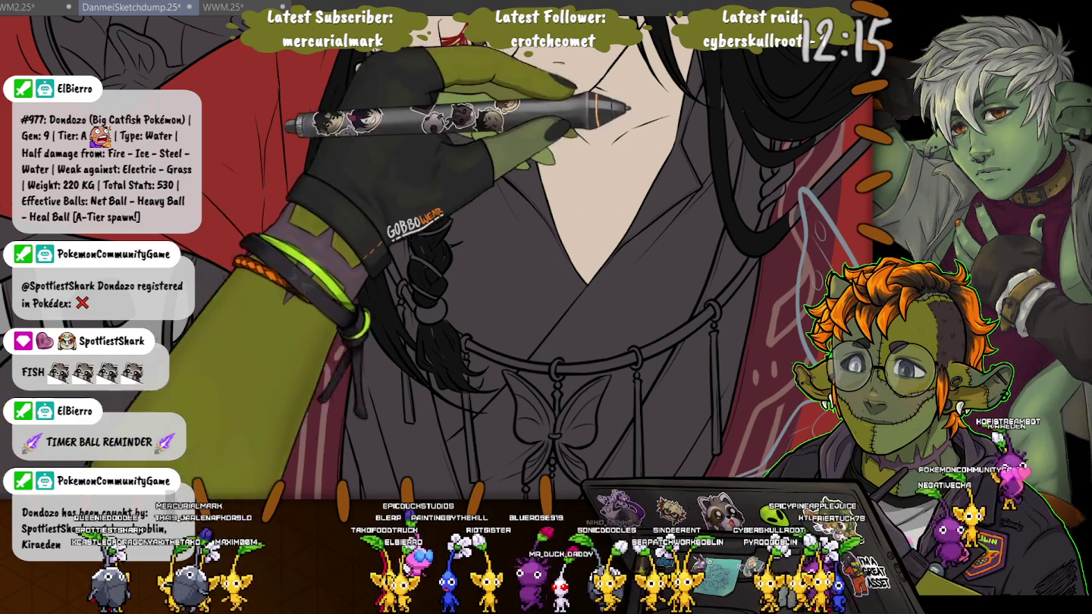
pyautogui.scroll(5, 437, 257)
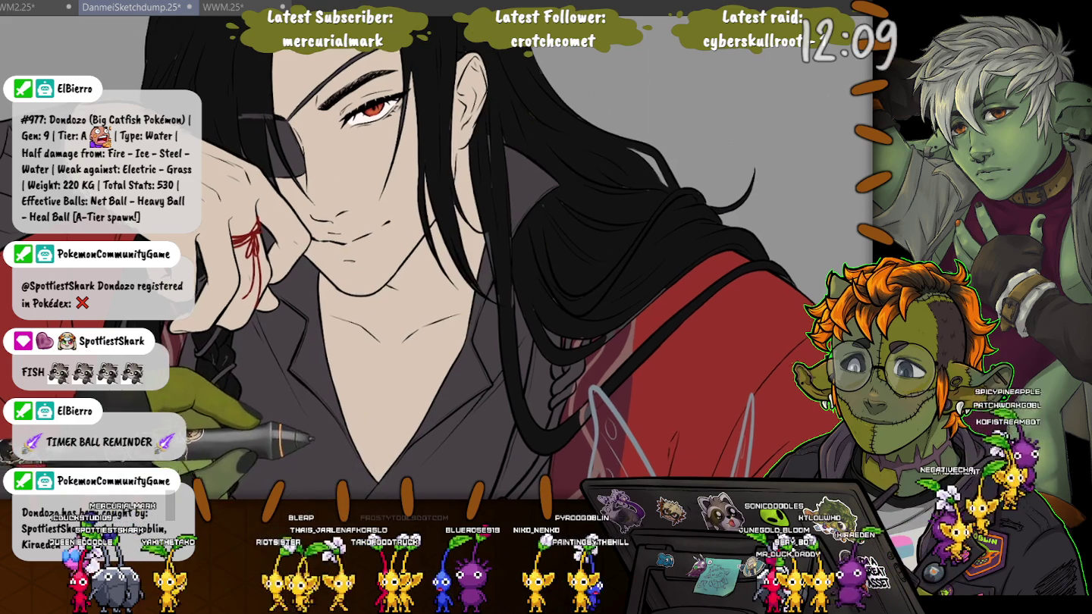
pyautogui.scroll(2, 437, 257)
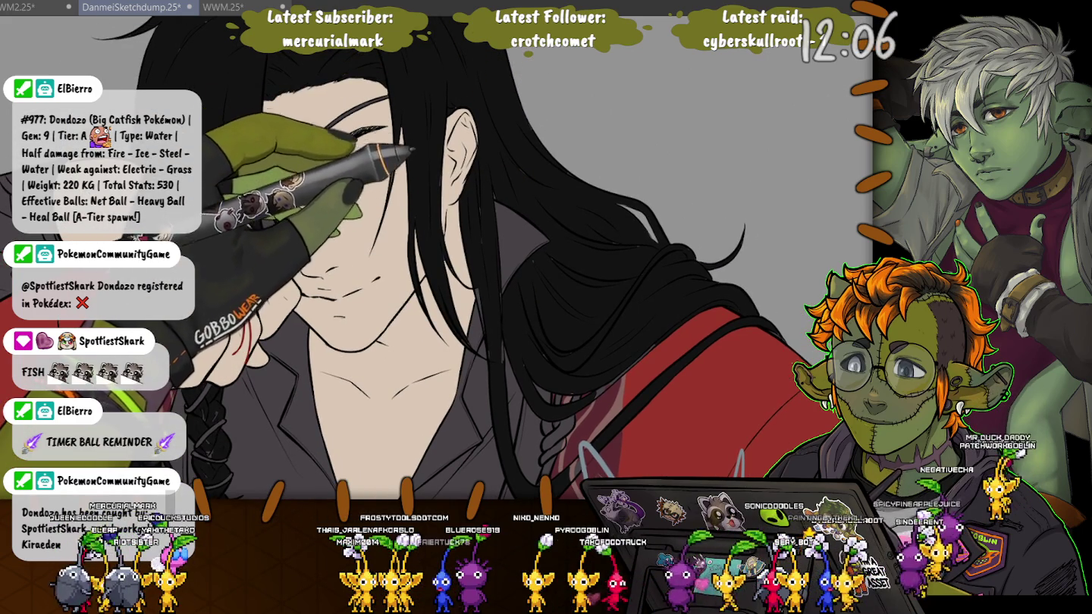
pyautogui.scroll(-3, 437, 258)
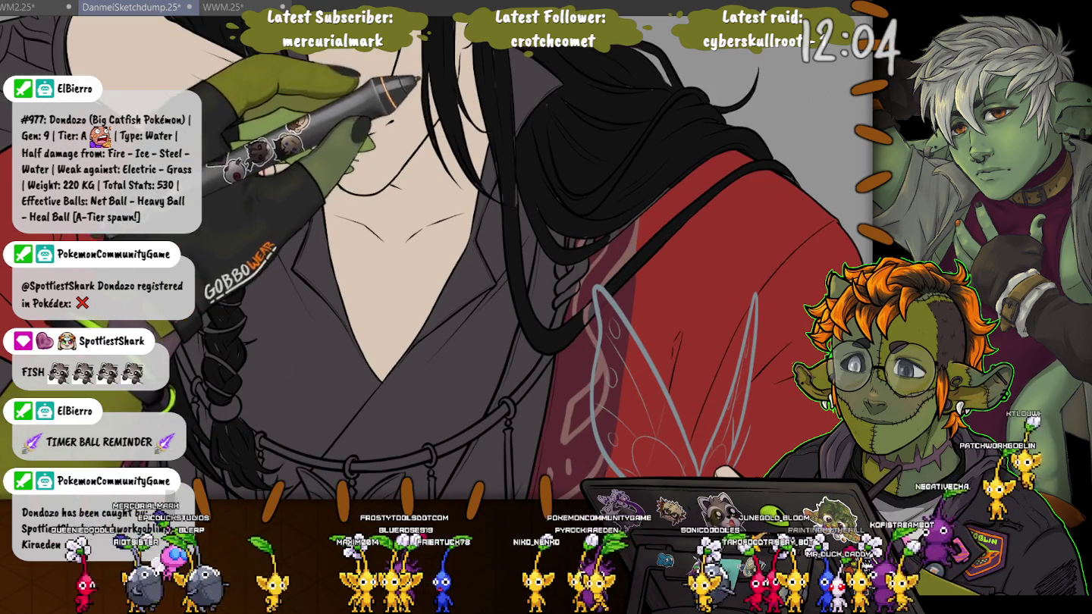
pyautogui.scroll(-2, 437, 257)
pyautogui.scroll(-2, 438, 257)
pyautogui.scroll(-2, 437, 258)
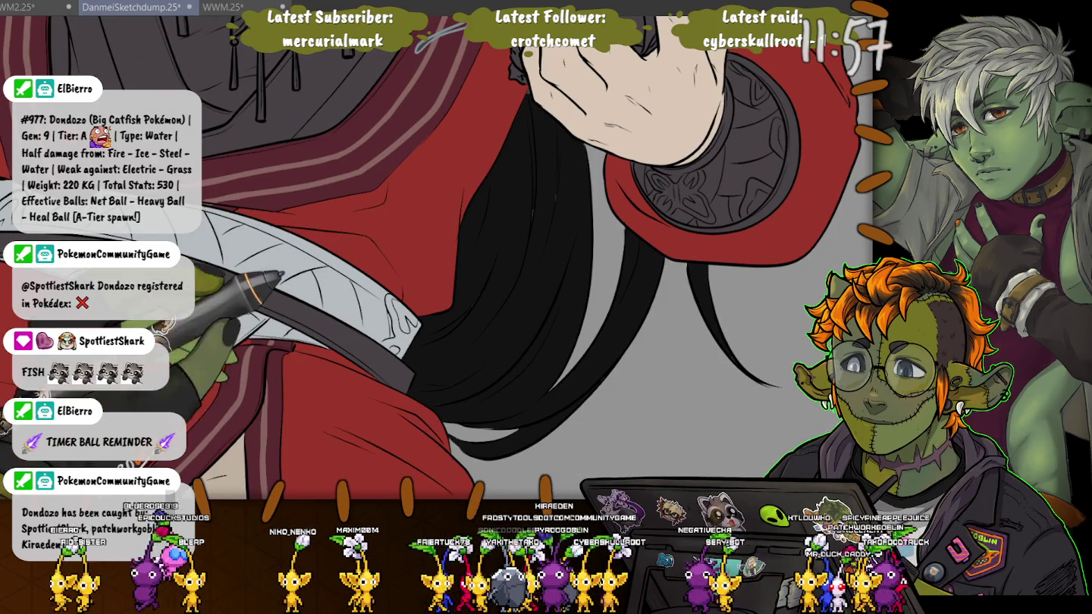
pyautogui.scroll(3, 437, 258)
pyautogui.scroll(3, 437, 258)
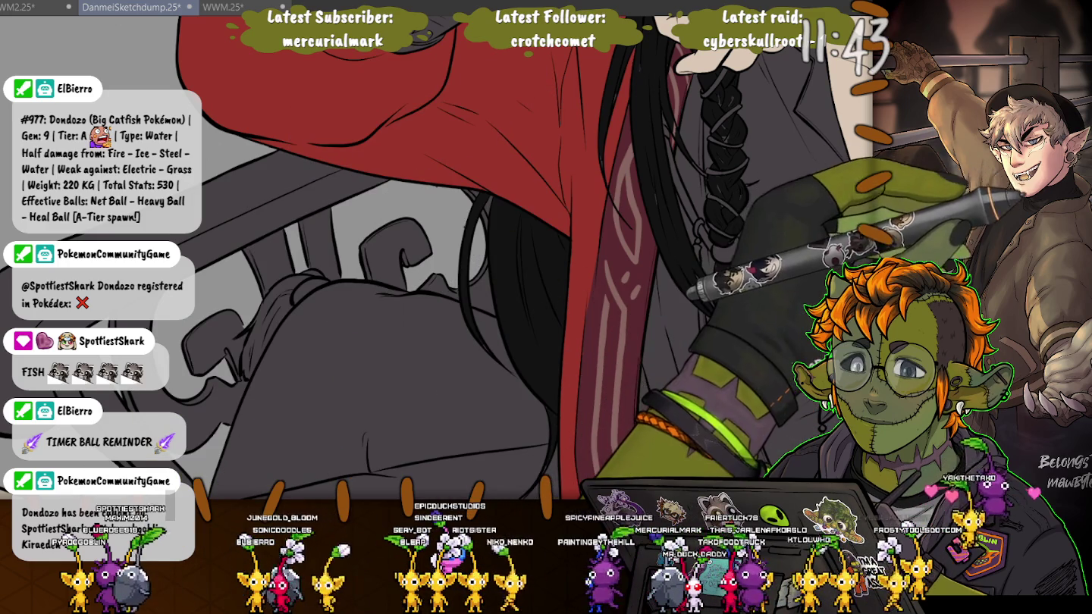
pyautogui.scroll(2, 476, 344)
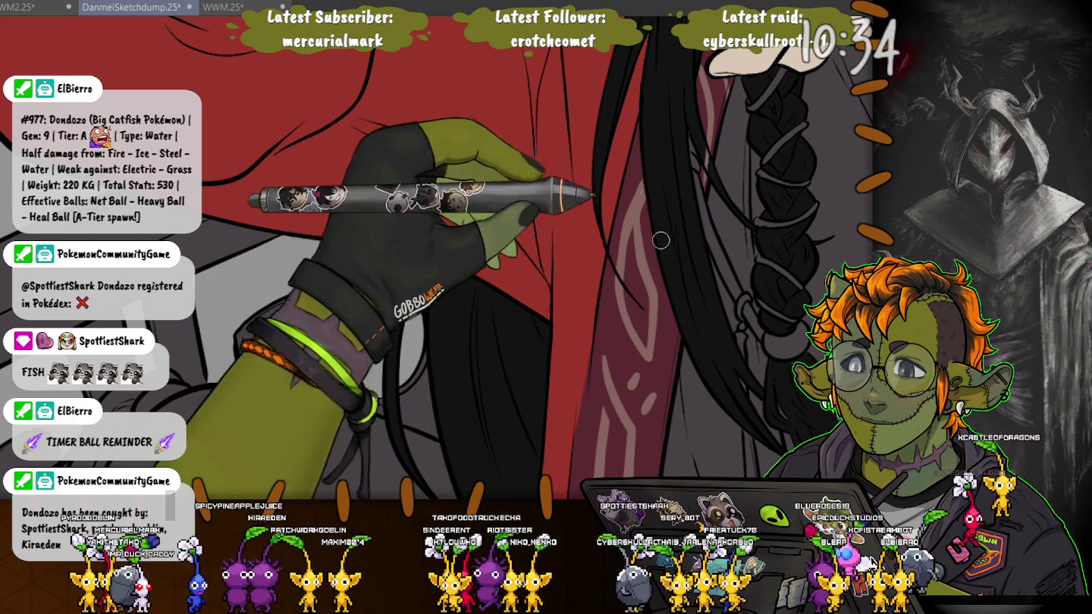
# Pan to the head and draw thin flowing strands in the long black hair.
pyautogui.moveTo(682, 98); pyautogui.dragTo(531, 304)
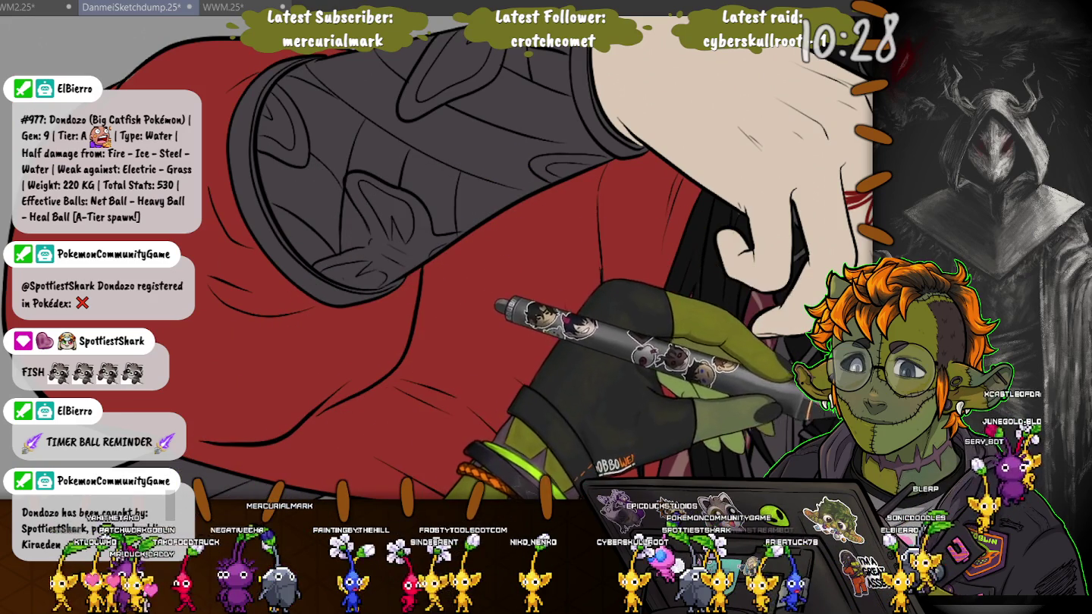
pyautogui.moveTo(681, 98); pyautogui.dragTo(766, 374)
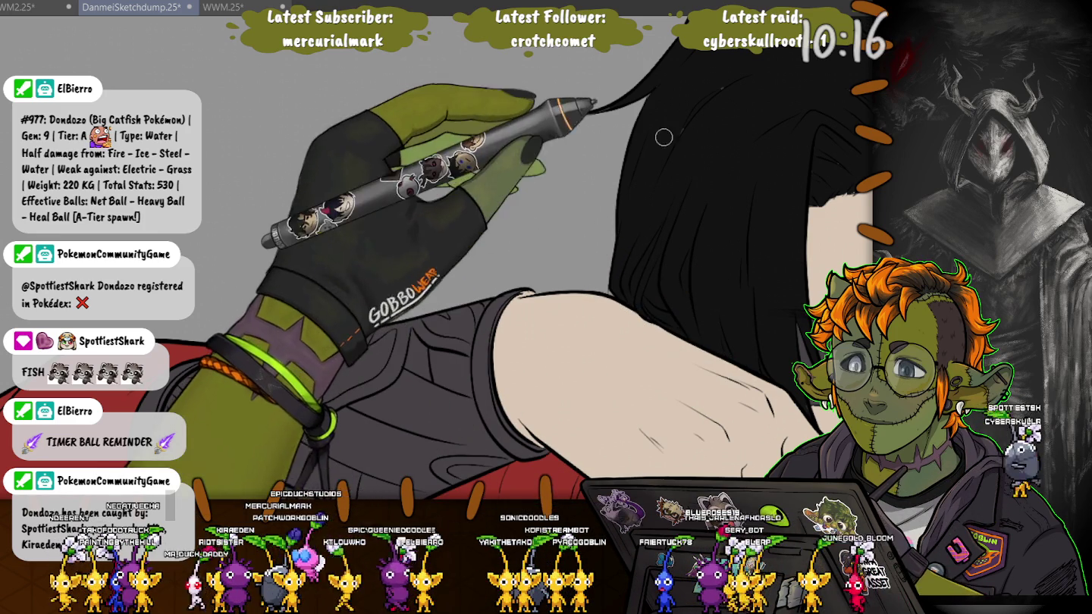
pyautogui.moveTo(552, 114)
pyautogui.mouseDown()
pyautogui.moveTo(605, 108)
pyautogui.moveTo(561, 92)
pyautogui.mouseUp()
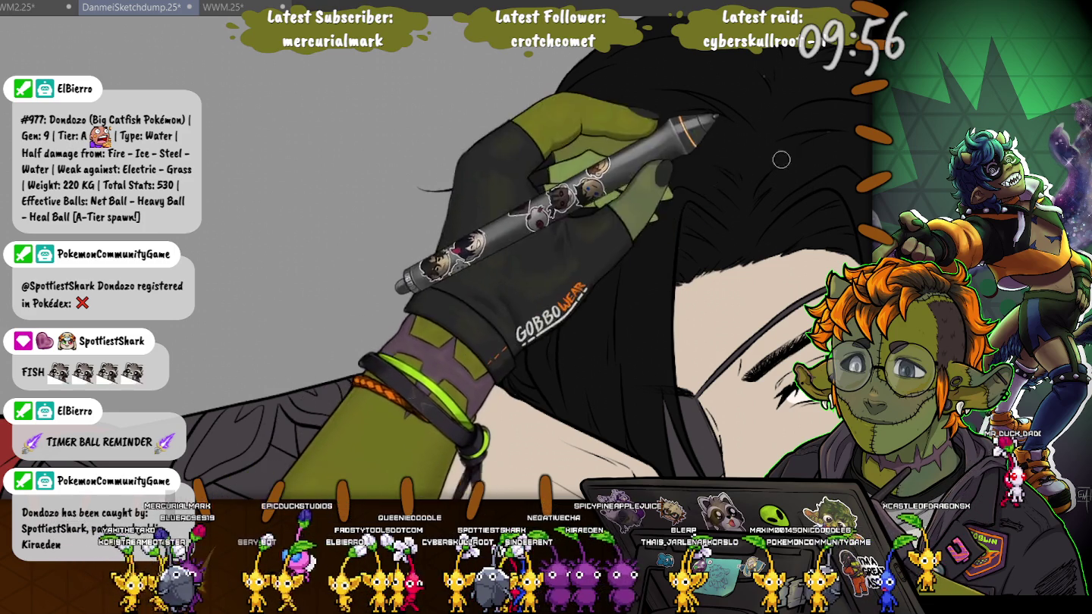
pyautogui.scroll(2, 645, 243)
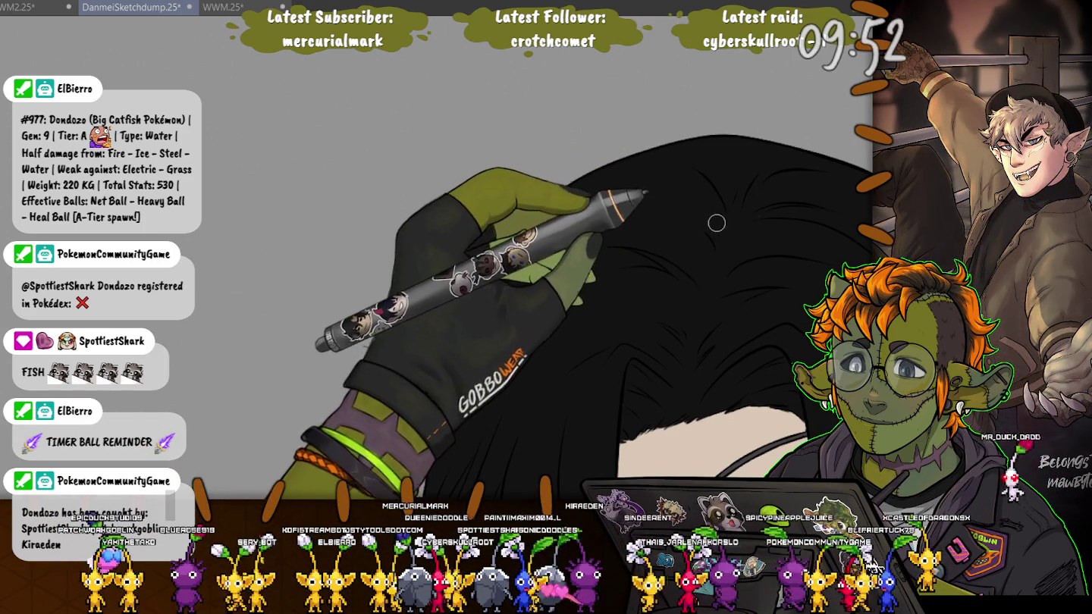
pyautogui.moveTo(637, 144)
pyautogui.mouseDown()
pyautogui.moveTo(722, 316)
pyautogui.moveTo(622, 391)
pyautogui.mouseUp()
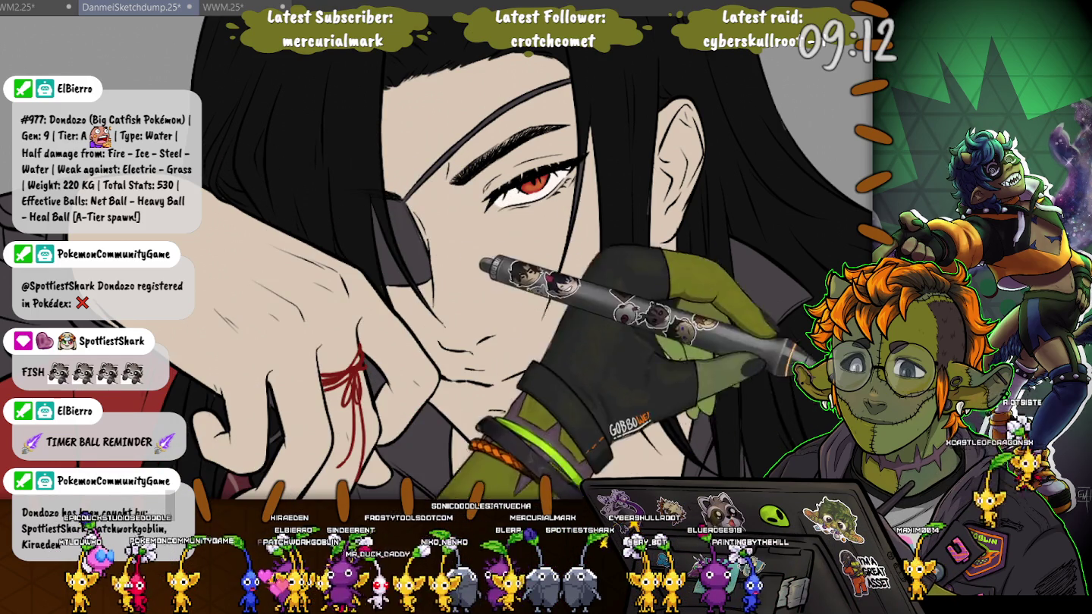
pyautogui.moveTo(738, 435); pyautogui.dragTo(636, 329)
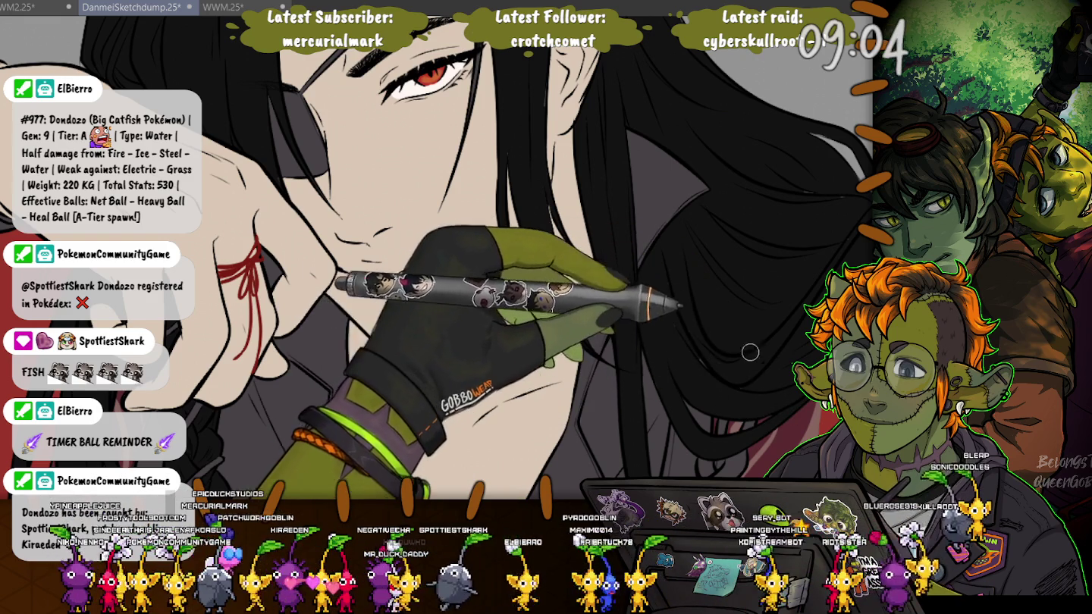
pyautogui.moveTo(661, 283)
pyautogui.mouseDown()
pyautogui.moveTo(754, 196)
pyautogui.moveTo(590, 152)
pyautogui.mouseUp()
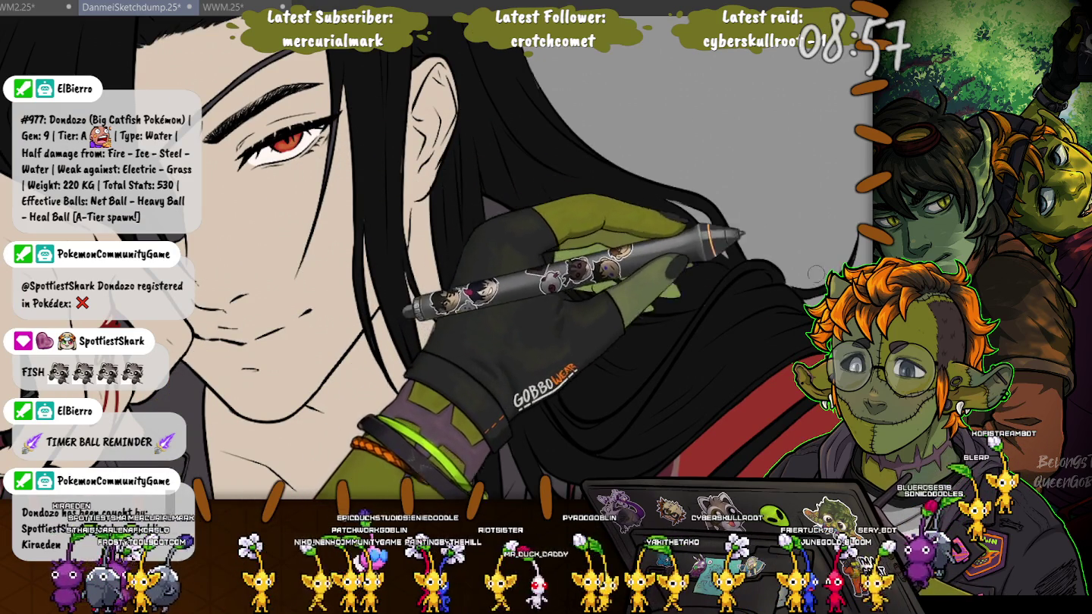
pyautogui.moveTo(789, 301); pyautogui.dragTo(801, 319)
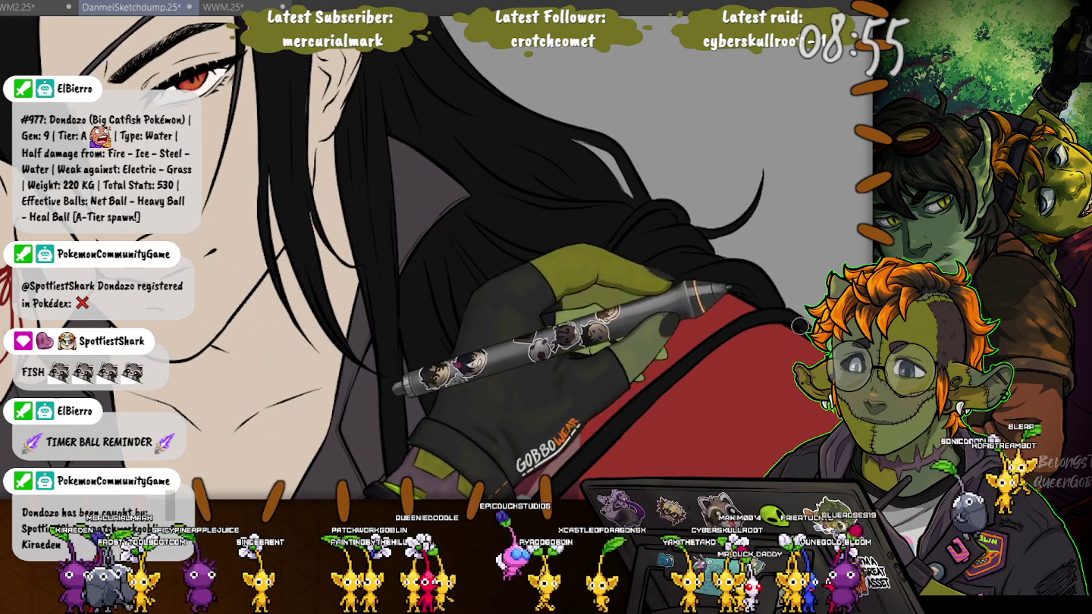
pyautogui.moveTo(531, 341); pyautogui.dragTo(417, 152)
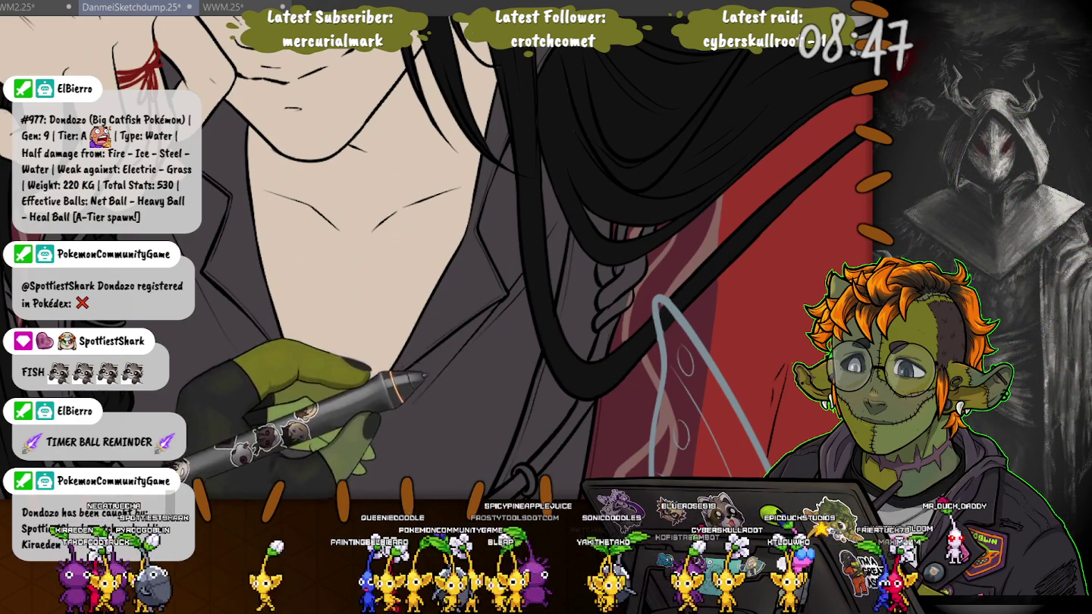
pyautogui.moveTo(624, 292); pyautogui.dragTo(531, 45)
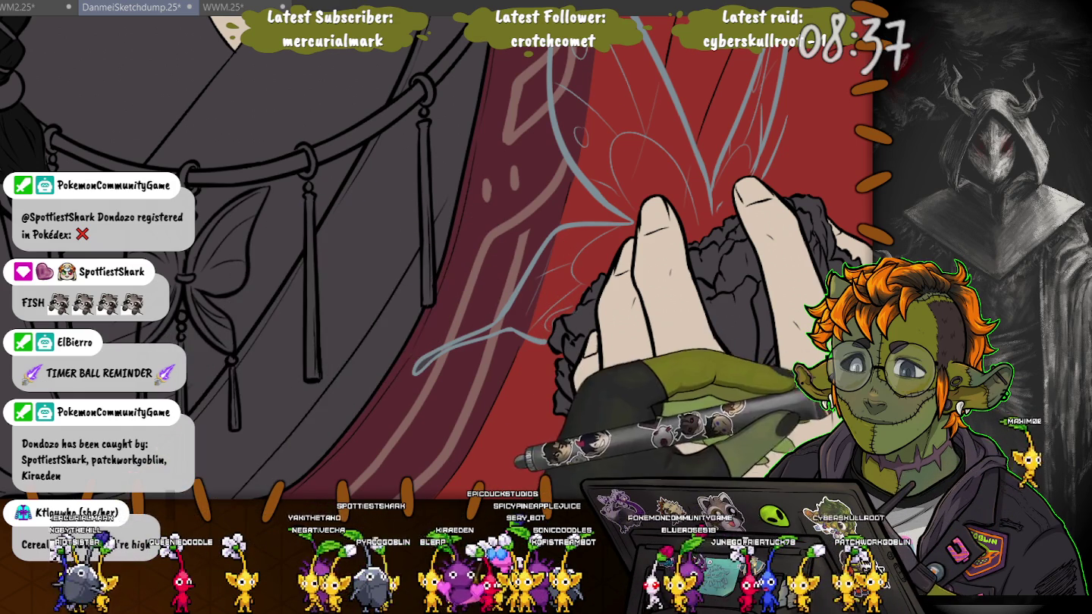
pyautogui.click(707, 136)
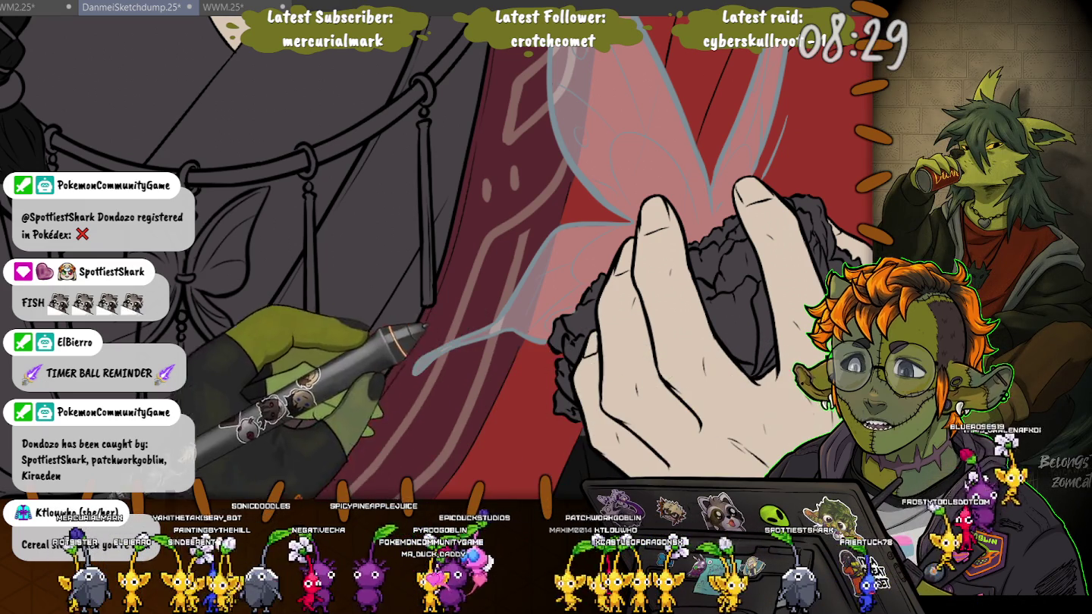
pyautogui.scroll(-3, 437, 257)
pyautogui.scroll(-3, 776, 315)
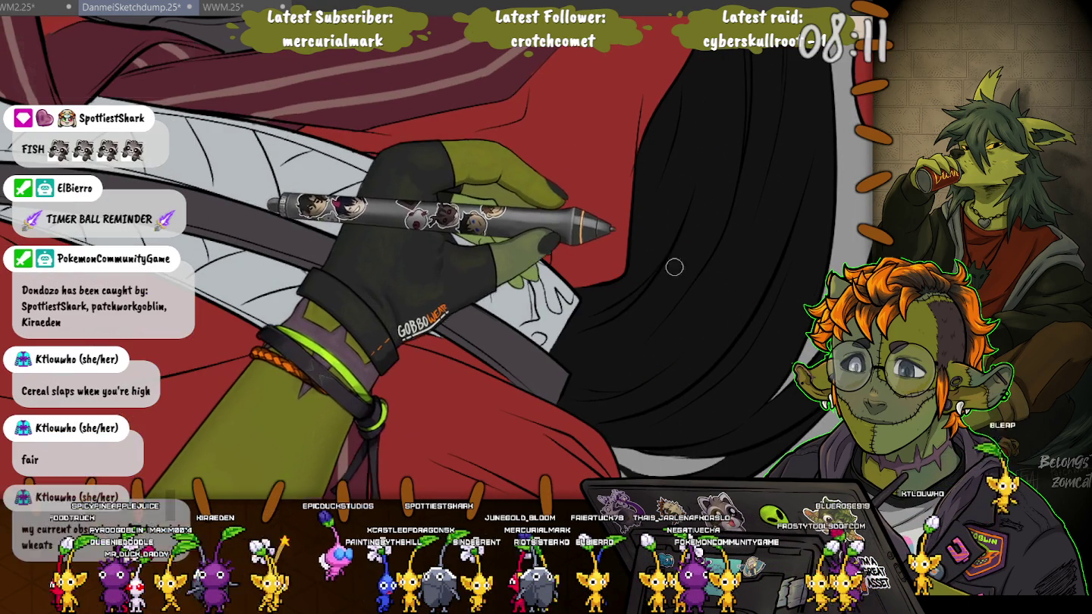
pyautogui.scroll(5, 611, 238)
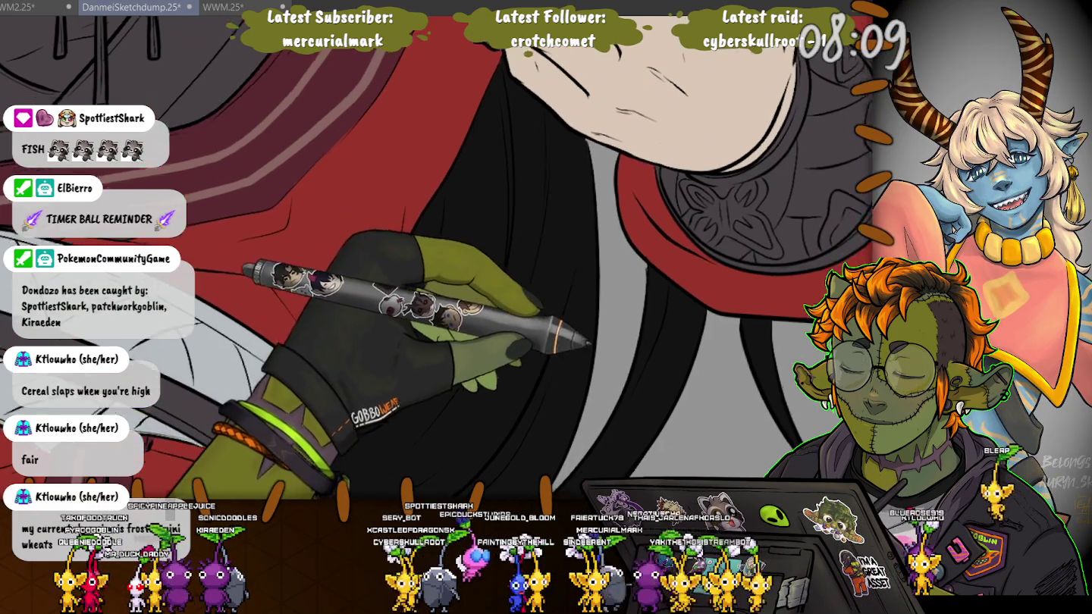
pyautogui.scroll(-3, 647, 352)
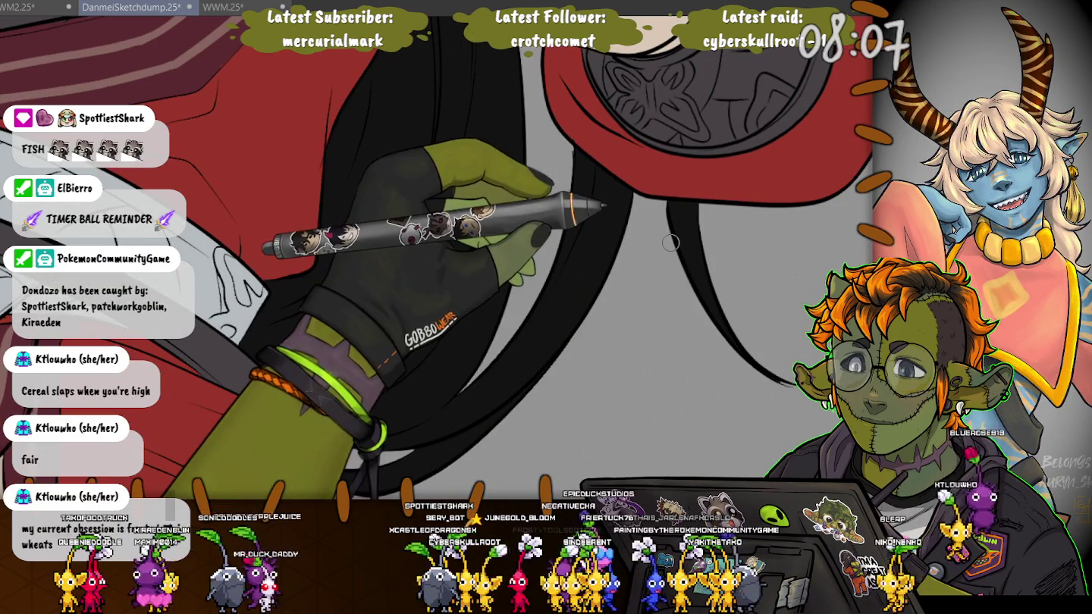
pyautogui.scroll(5, 455, 227)
pyautogui.scroll(3, 454, 265)
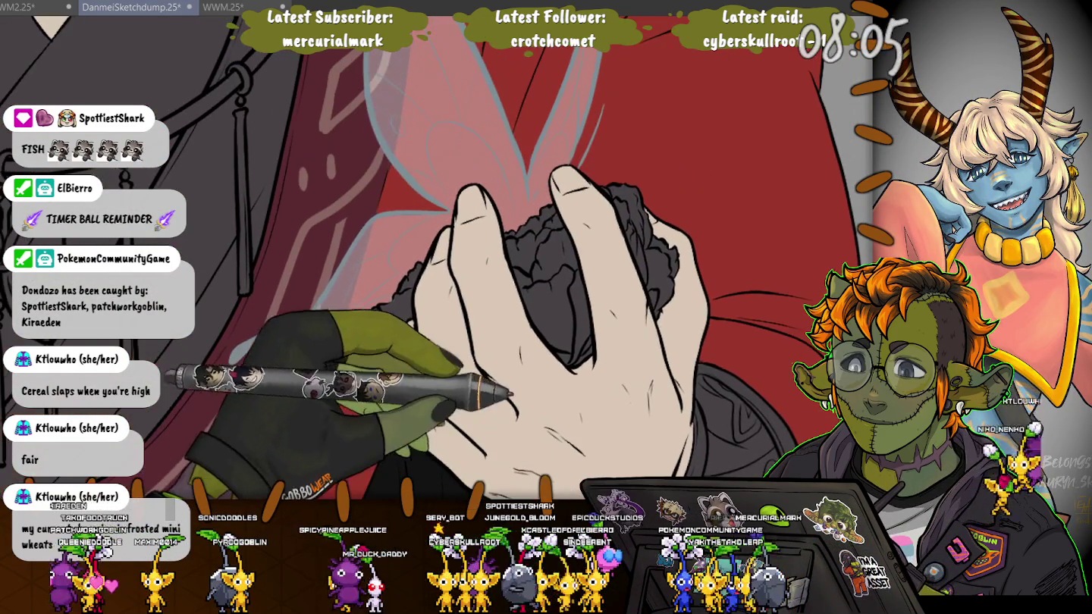
pyautogui.scroll(3, 454, 266)
pyautogui.scroll(3, 455, 265)
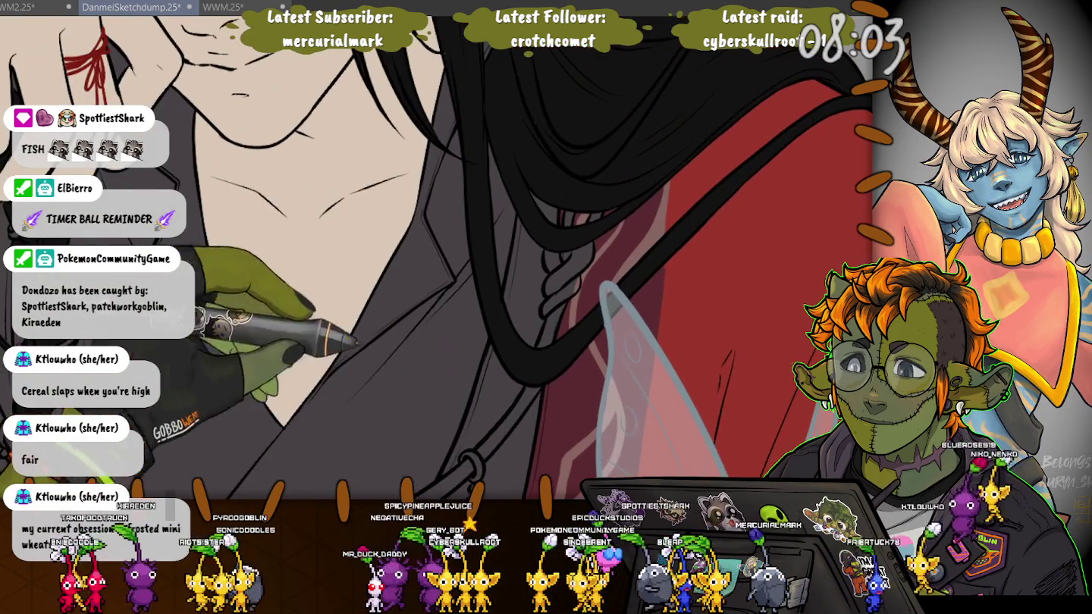
pyautogui.hscroll(5, 455, 266)
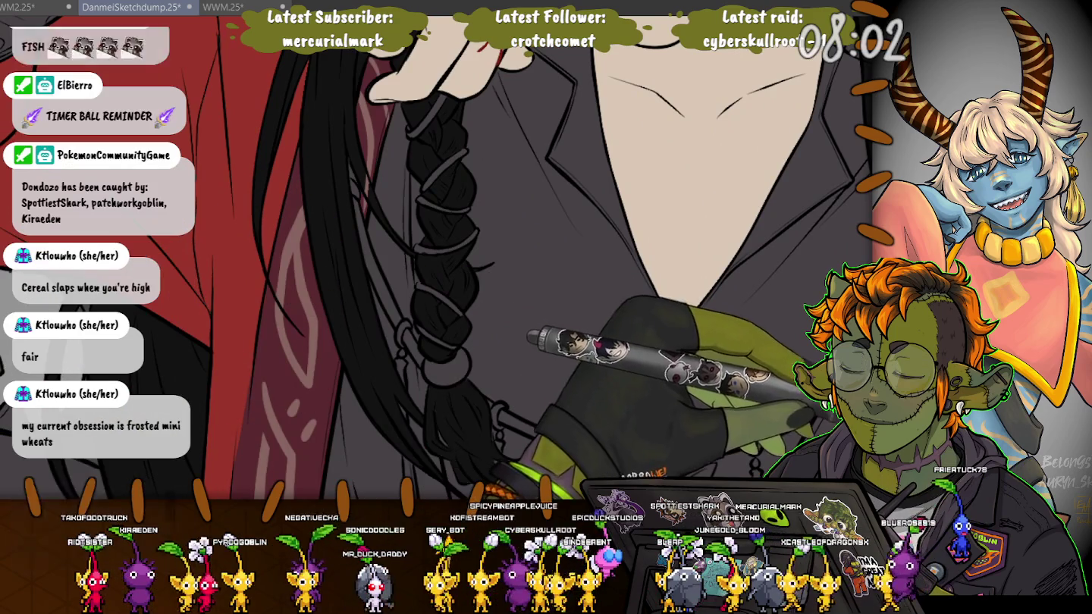
pyautogui.hscroll(-4, 455, 265)
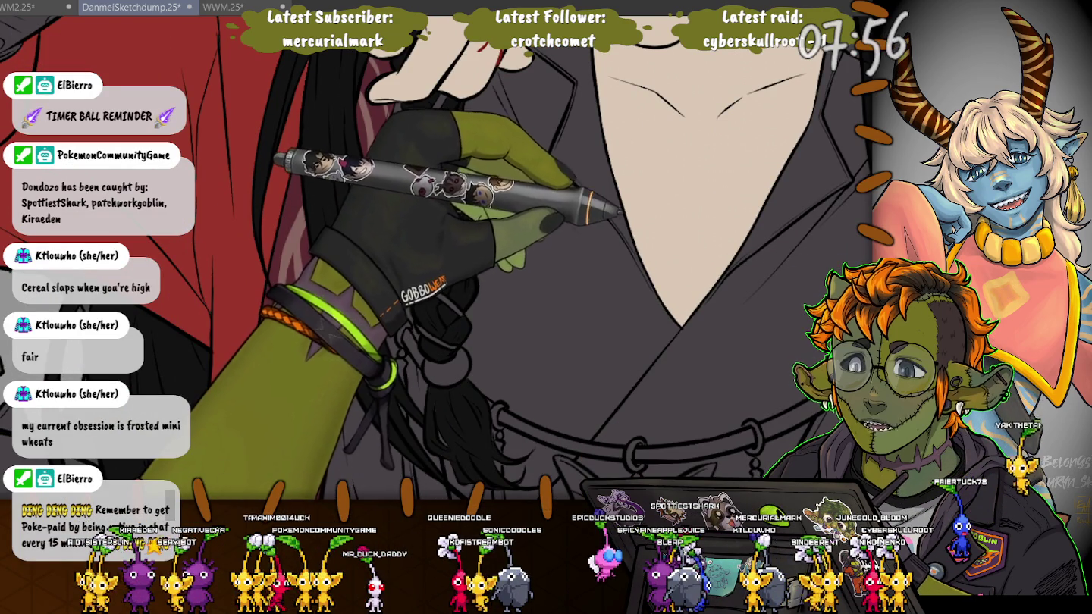
pyautogui.hscroll(2, 531, 304)
pyautogui.hscroll(5, 437, 257)
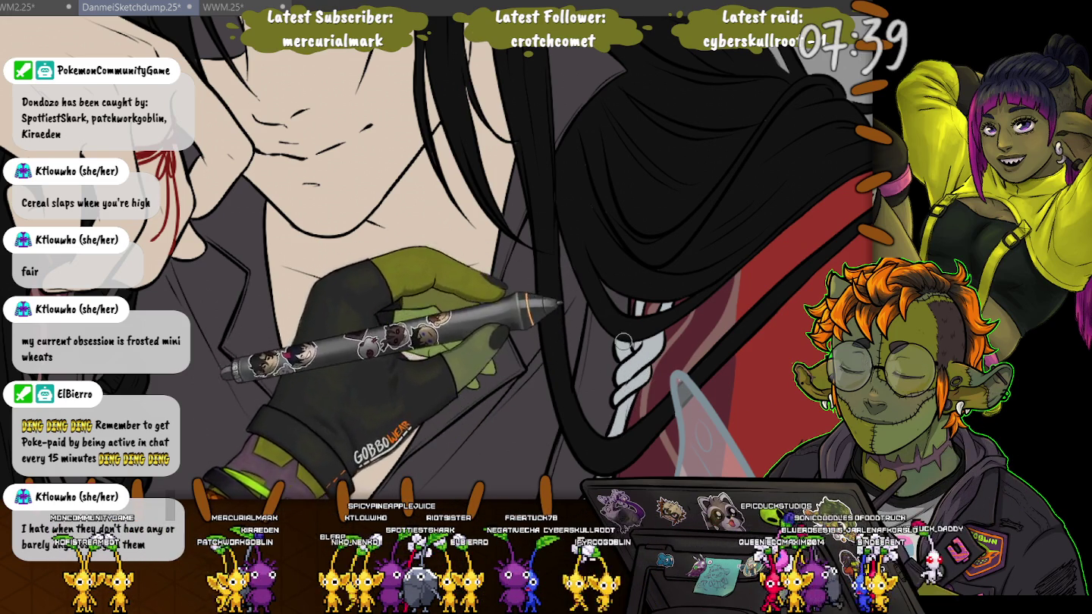
pyautogui.scroll(-5, 437, 258)
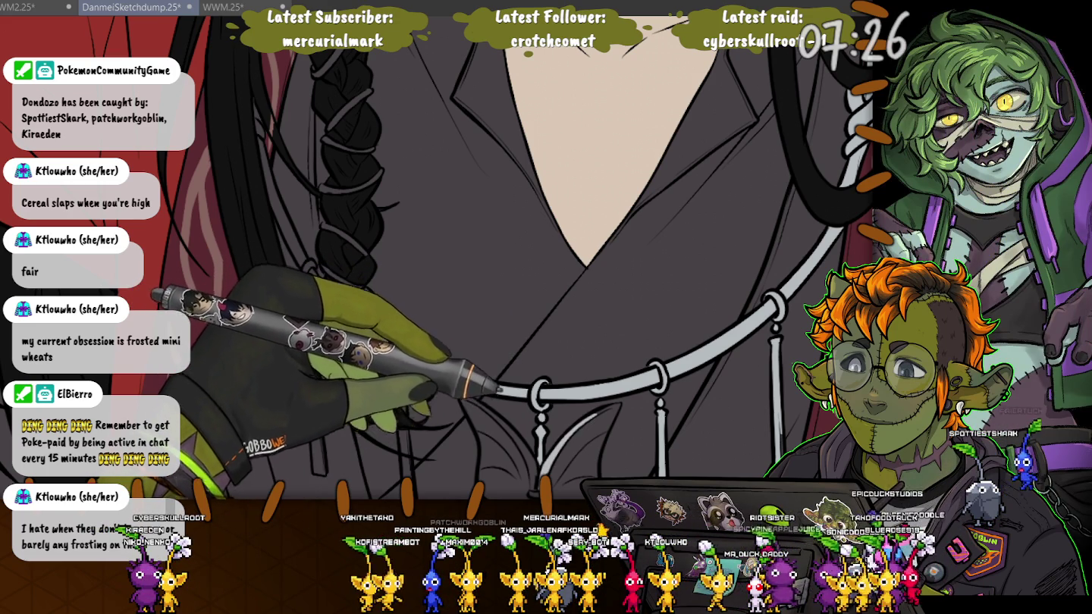
# Fill the butterfly pendant's wings pale grey and zoom in on the whole pendant.
pyautogui.moveTo(561, 470); pyautogui.dragTo(599, 421)
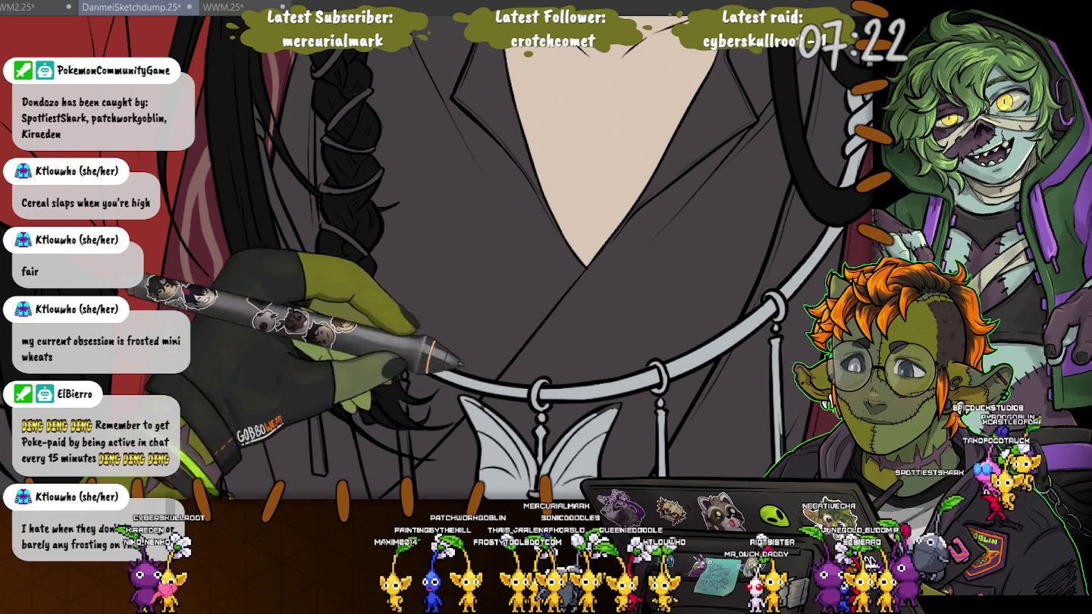
pyautogui.moveTo(531, 425); pyautogui.dragTo(592, 288)
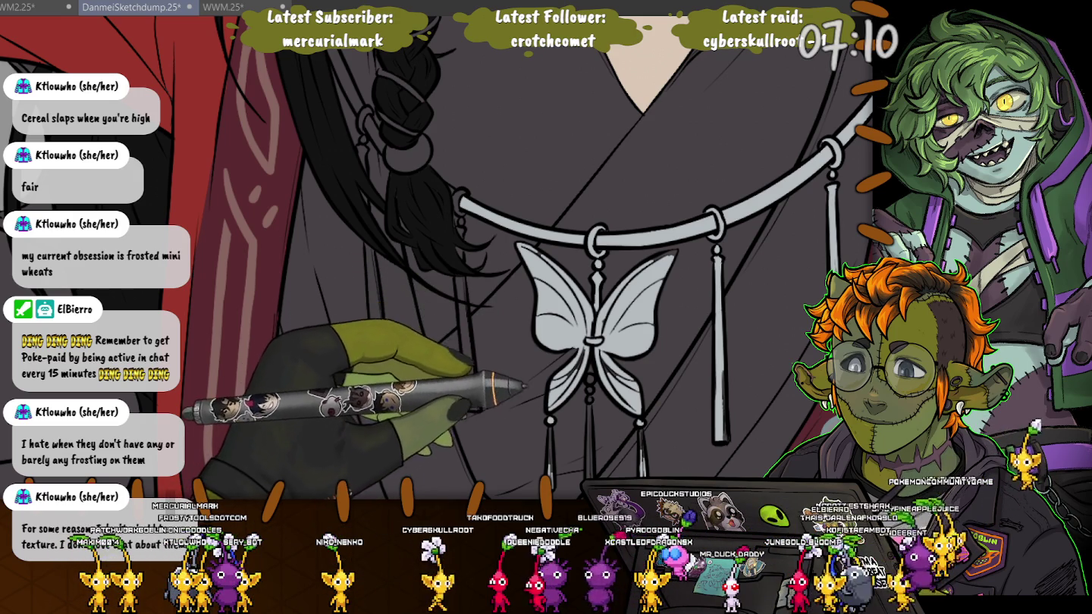
pyautogui.scroll(1, 530, 258)
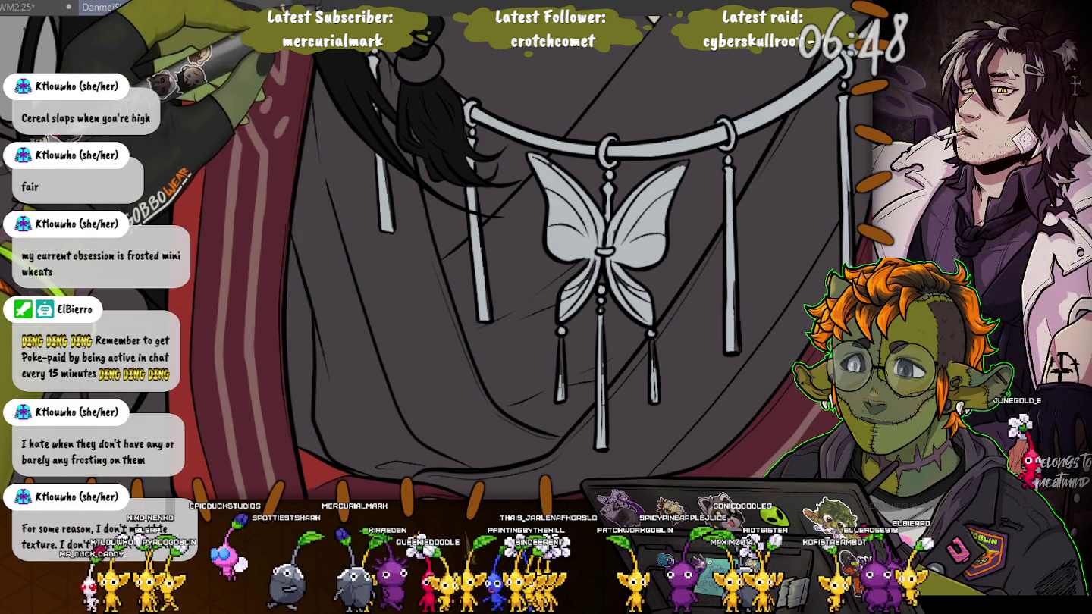
pyautogui.scroll(5, 436, 250)
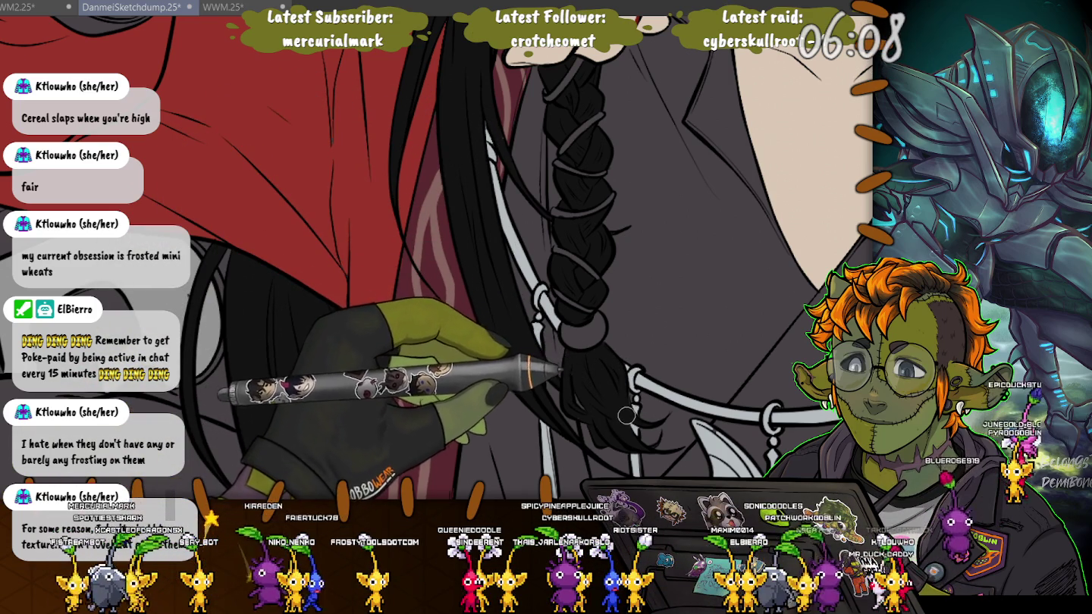
pyautogui.moveTo(625, 417); pyautogui.dragTo(583, 303)
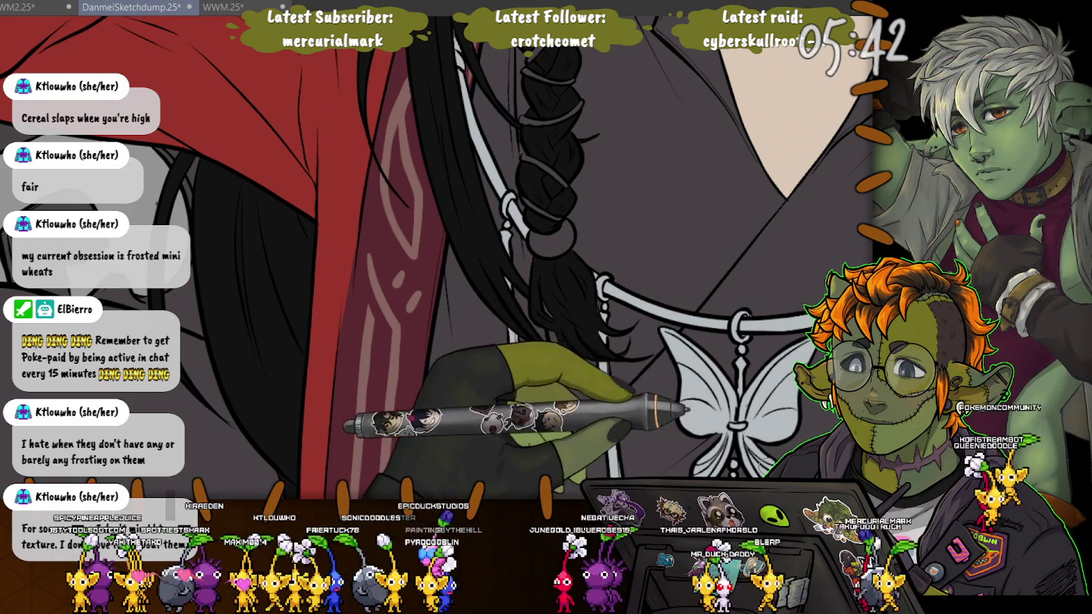
pyautogui.scroll(-3, 722, 353)
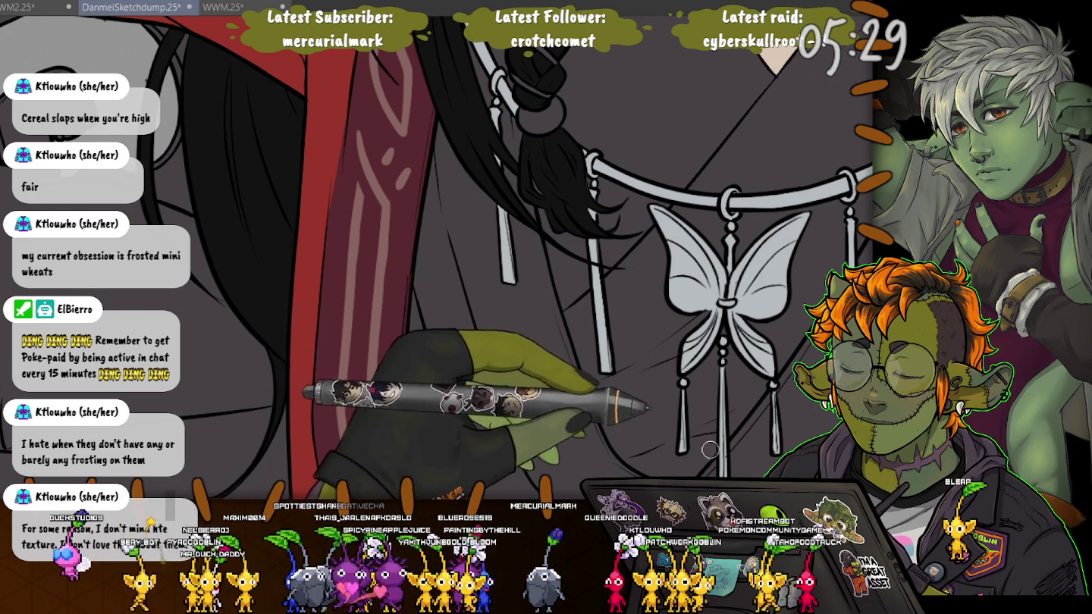
# Draw a looping strand of small white beads from the necklace bar beside the pendant.
pyautogui.moveTo(722, 456); pyautogui.dragTo(714, 453)
pyautogui.moveTo(855, 369); pyautogui.dragTo(680, 293)
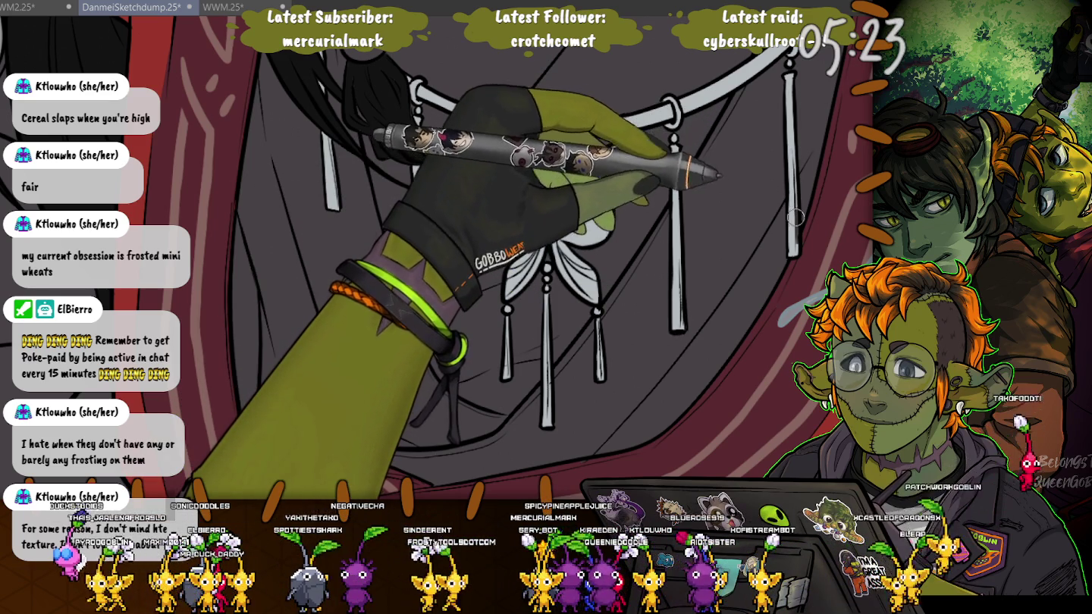
pyautogui.moveTo(542, 145); pyautogui.dragTo(596, 288)
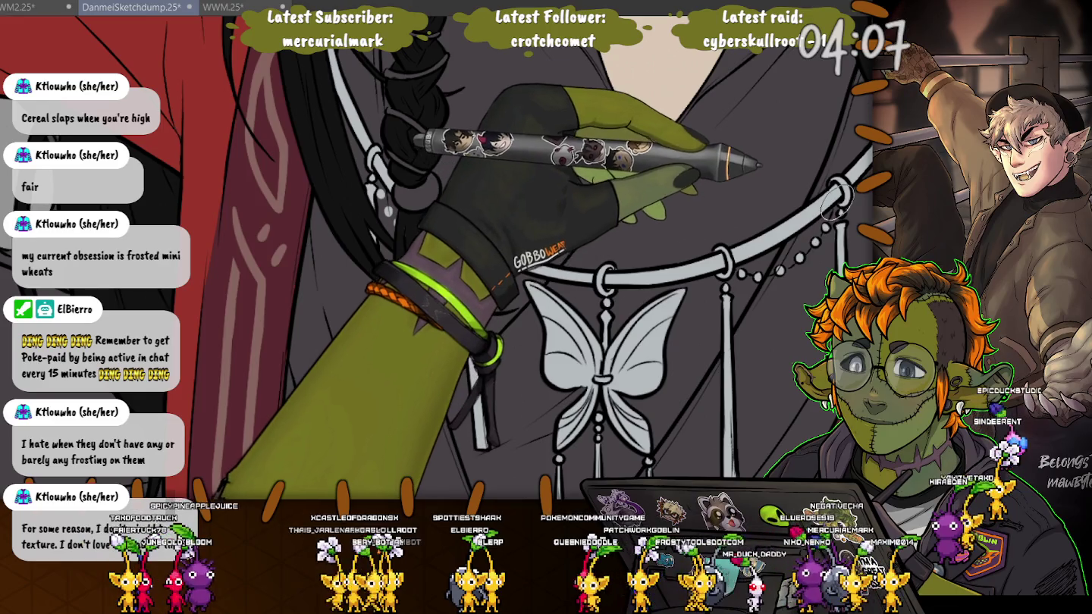
pyautogui.moveTo(289, 152); pyautogui.dragTo(447, 228)
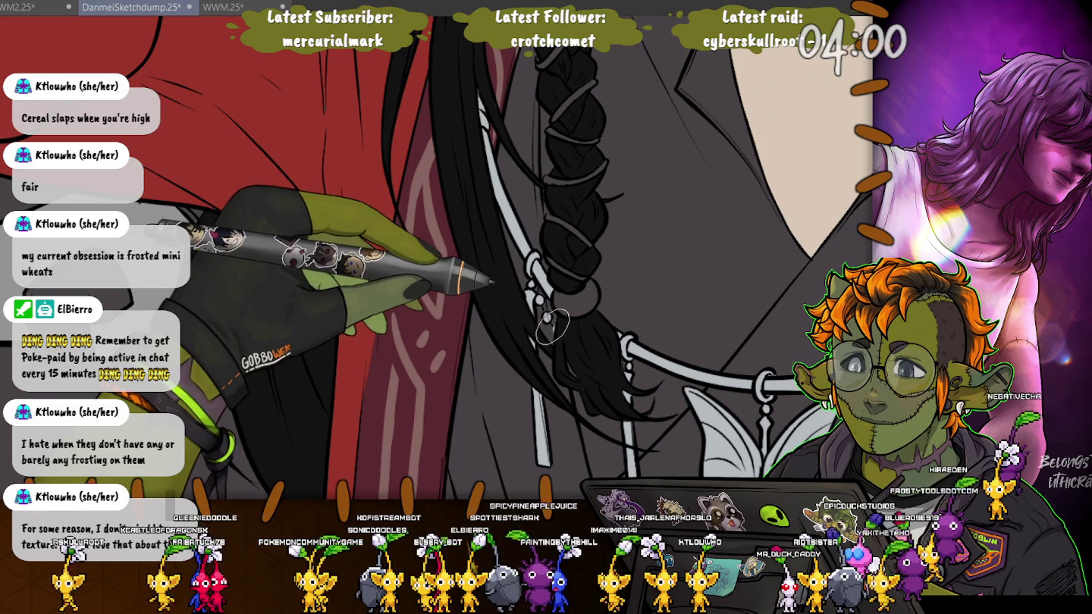
pyautogui.moveTo(553, 325); pyautogui.dragTo(386, 182)
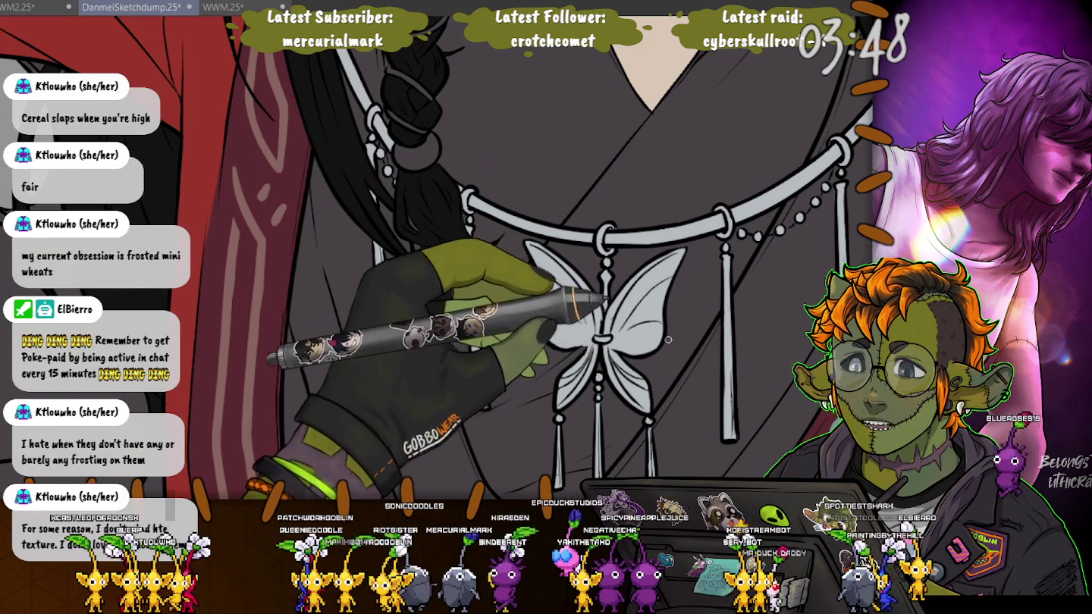
pyautogui.scroll(-3, 500, 303)
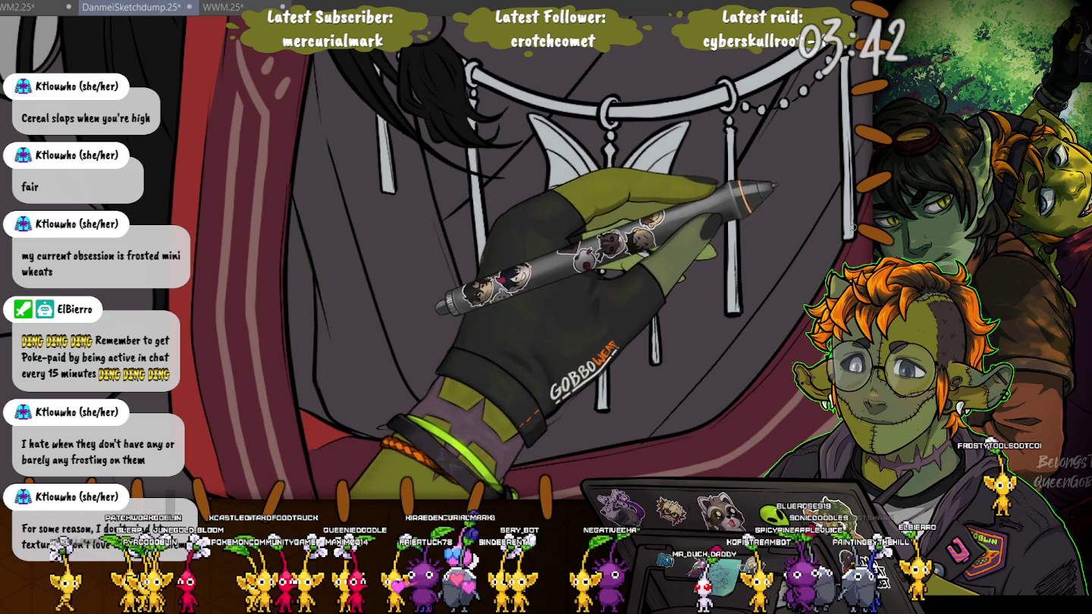
pyautogui.scroll(-3, 437, 258)
pyautogui.scroll(-2, 437, 258)
pyautogui.scroll(-3, 455, 258)
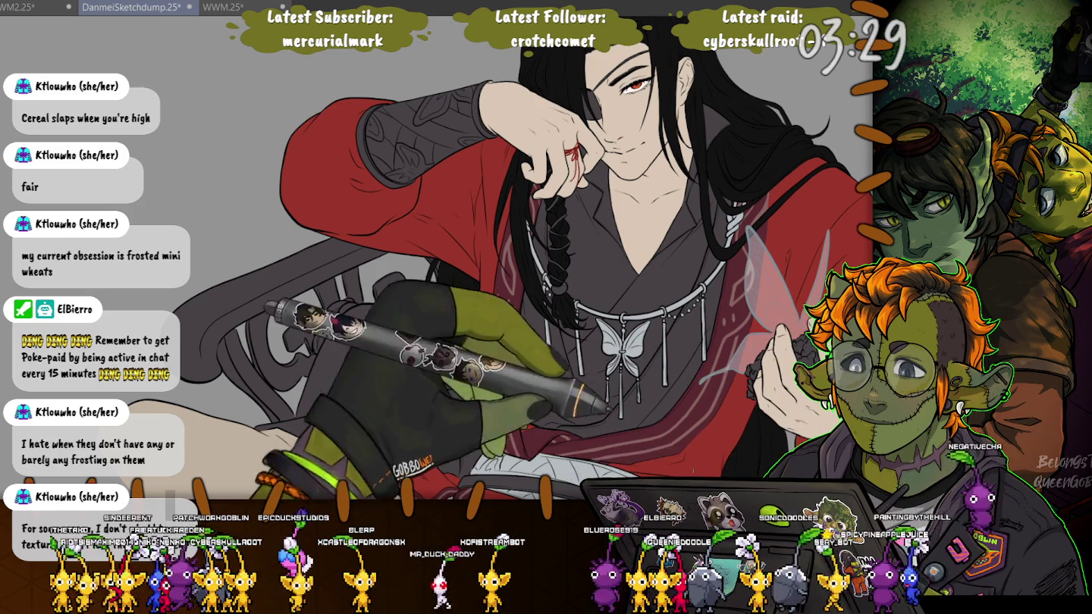
pyautogui.scroll(1, 555, 288)
pyautogui.scroll(1, 554, 289)
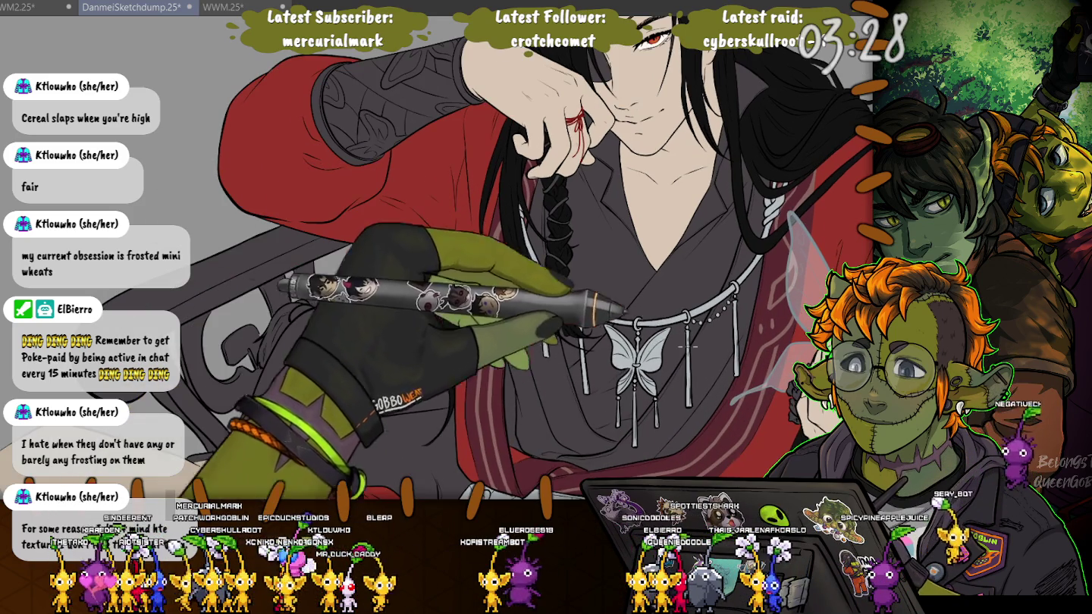
pyautogui.scroll(1, 554, 291)
pyautogui.scroll(1, 555, 292)
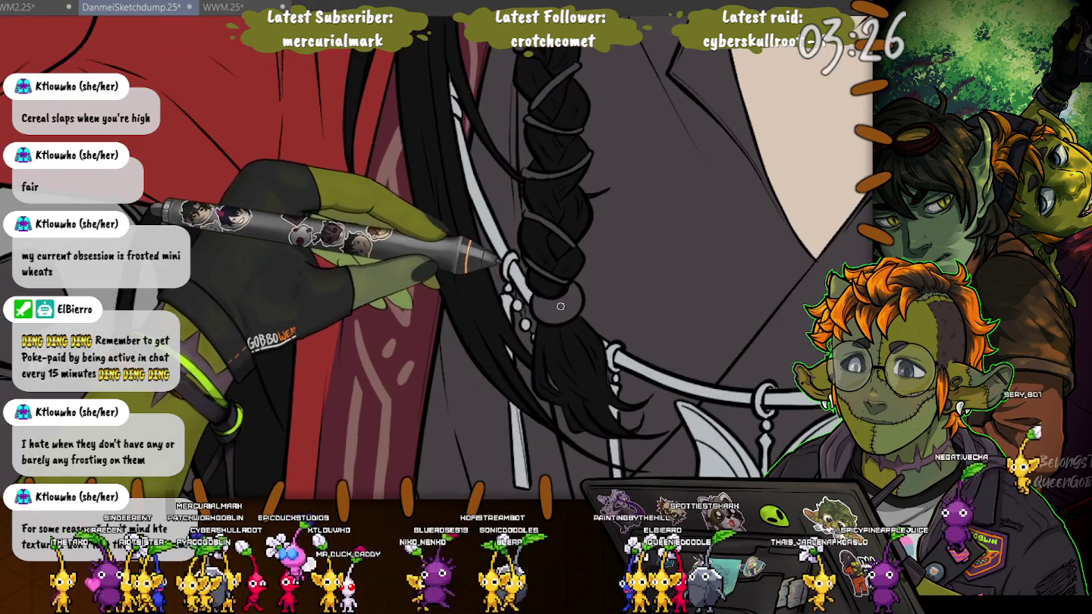
pyautogui.click(557, 303)
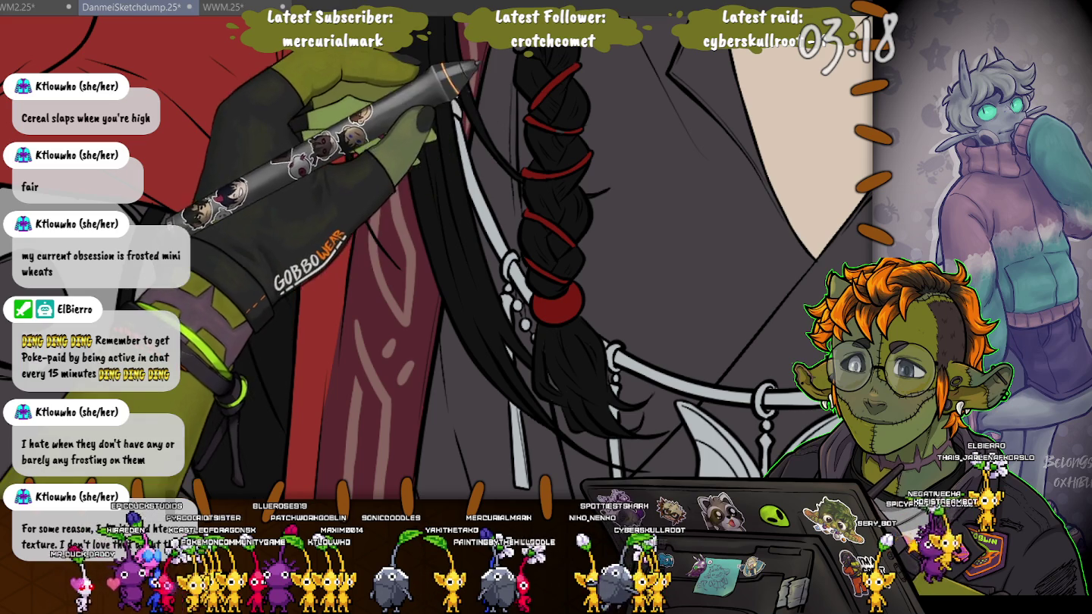
pyautogui.scroll(3, 493, 258)
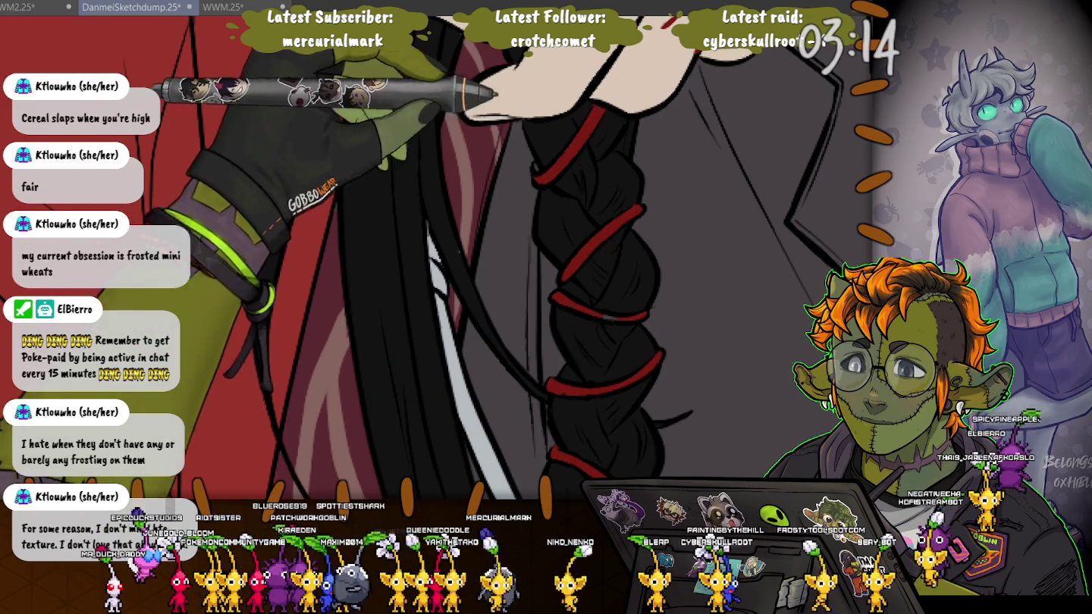
pyautogui.scroll(2, 607, 190)
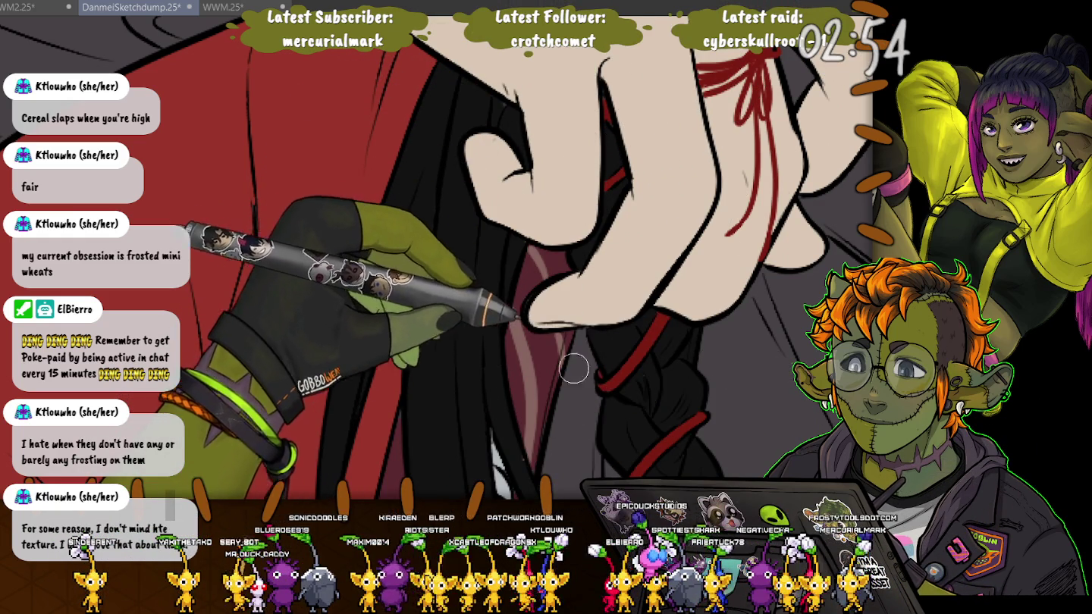
pyautogui.scroll(-3, 590, 358)
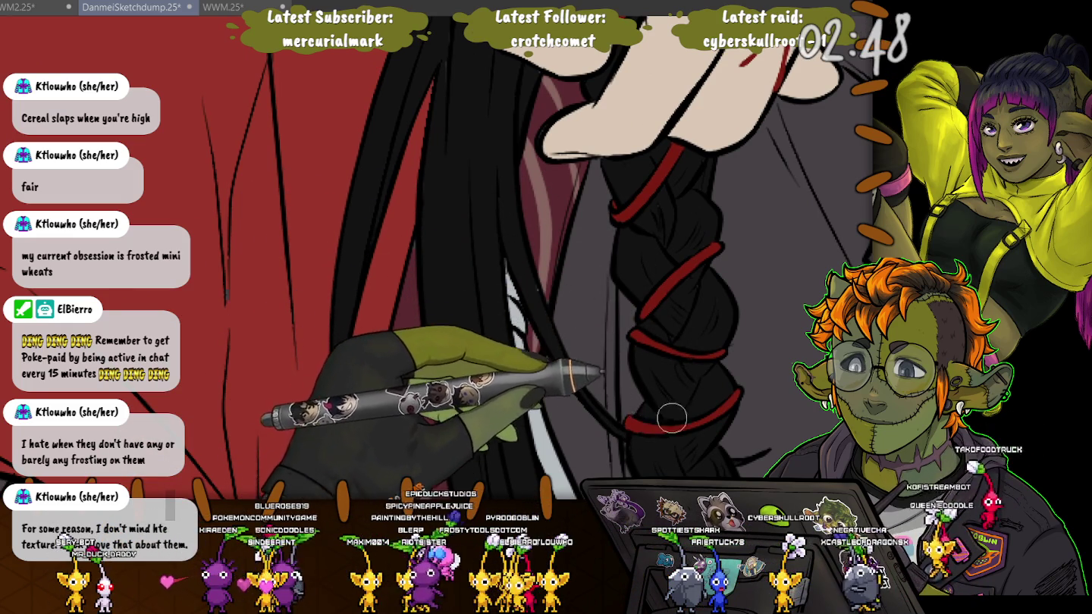
pyautogui.scroll(-2, 659, 379)
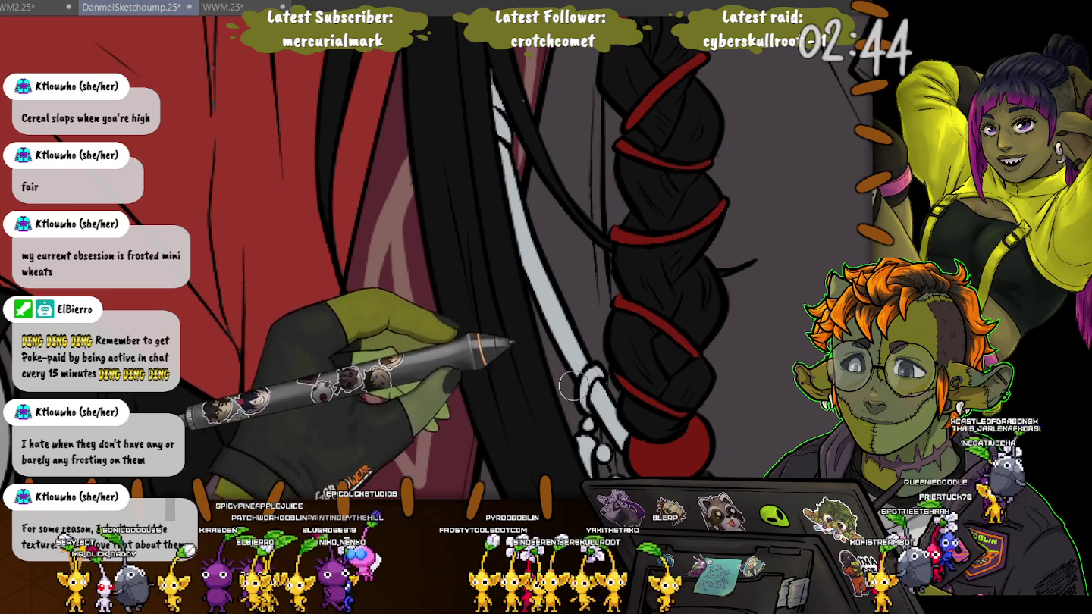
pyautogui.scroll(-4, 562, 309)
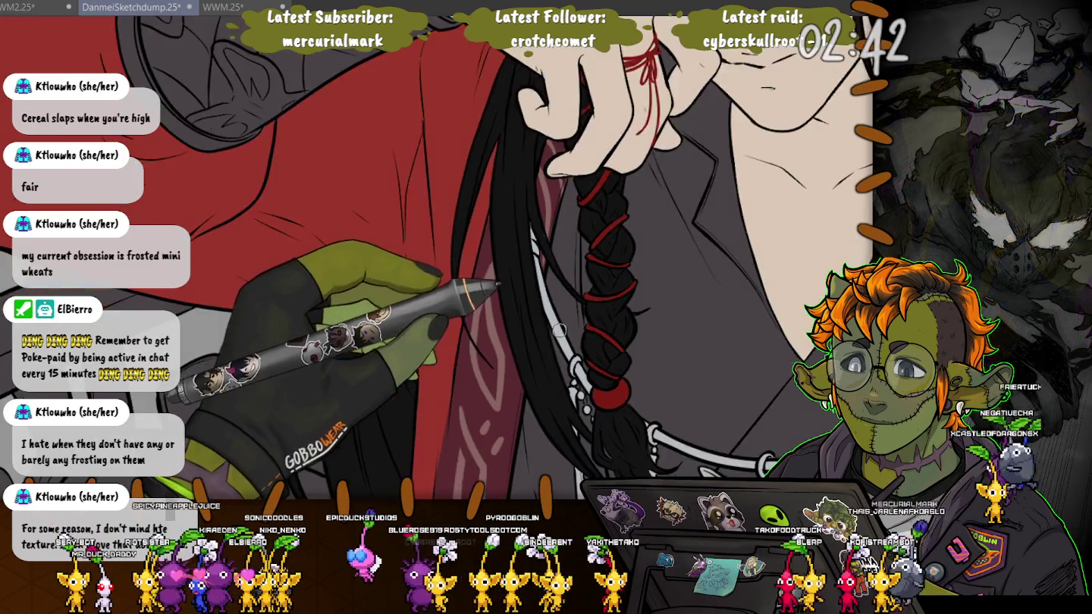
pyautogui.scroll(-2, 562, 312)
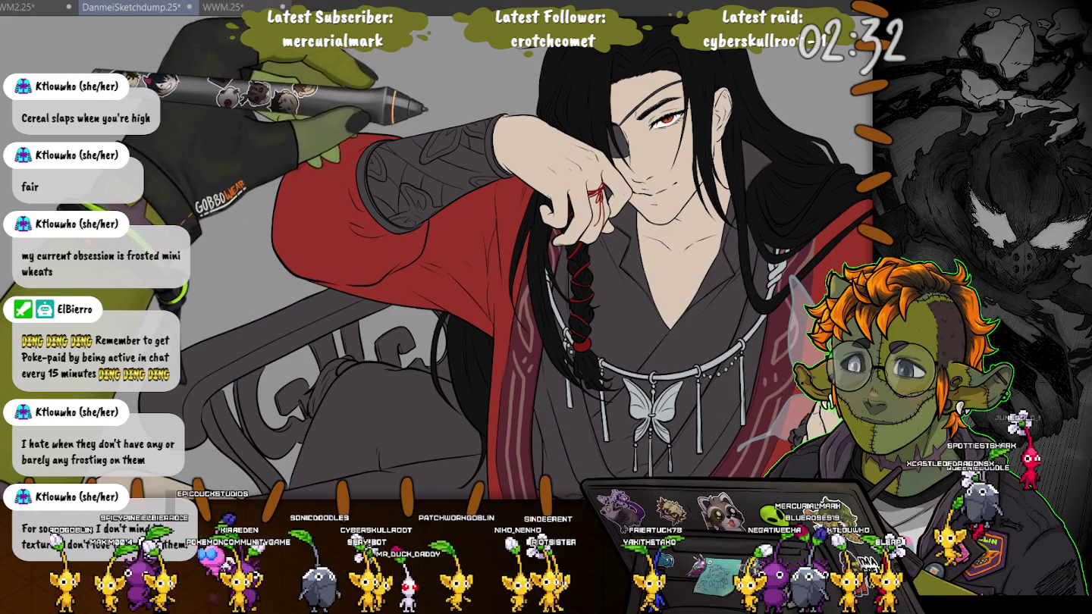
# Zoom in and fill the raised arm's upper-arm bracer with pale grey-white flat colour.
pyautogui.scroll(1, 502, 163)
pyautogui.scroll(2, 502, 163)
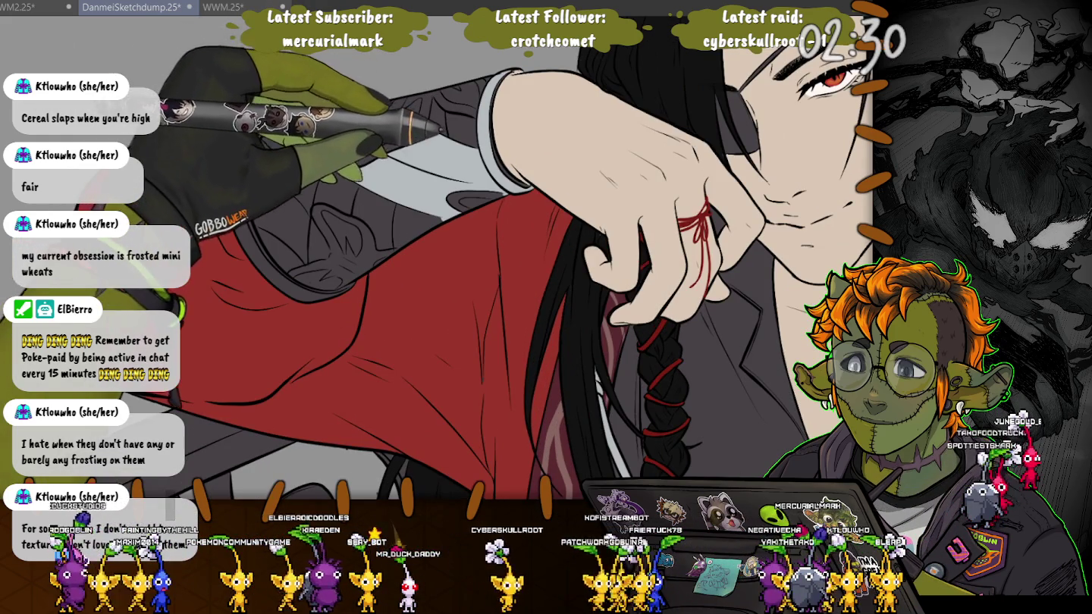
pyautogui.moveTo(334, 120); pyautogui.dragTo(426, 189)
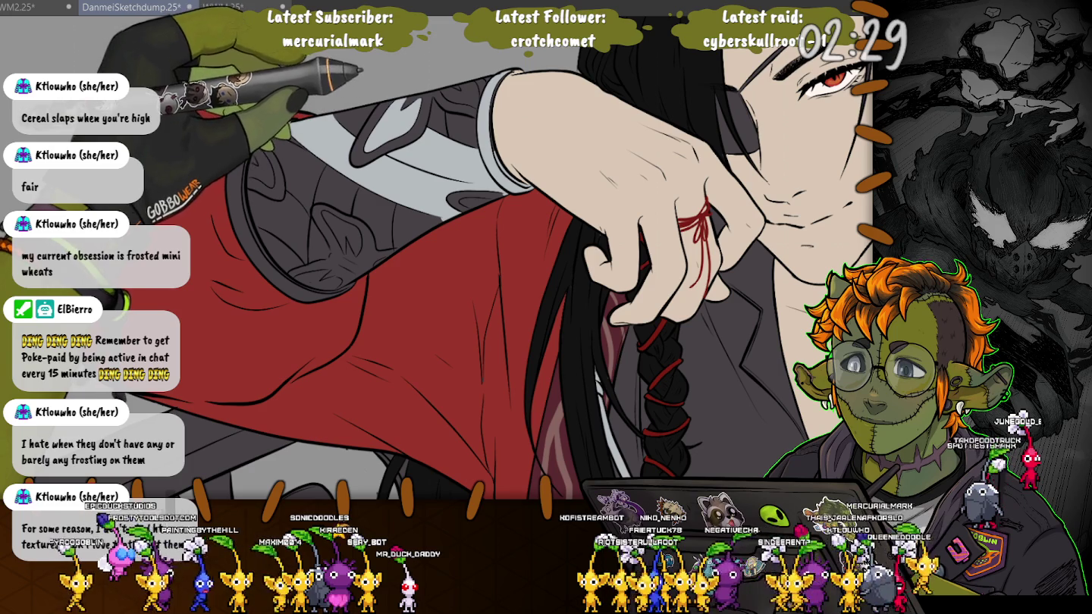
pyautogui.moveTo(365, 113); pyautogui.dragTo(425, 163)
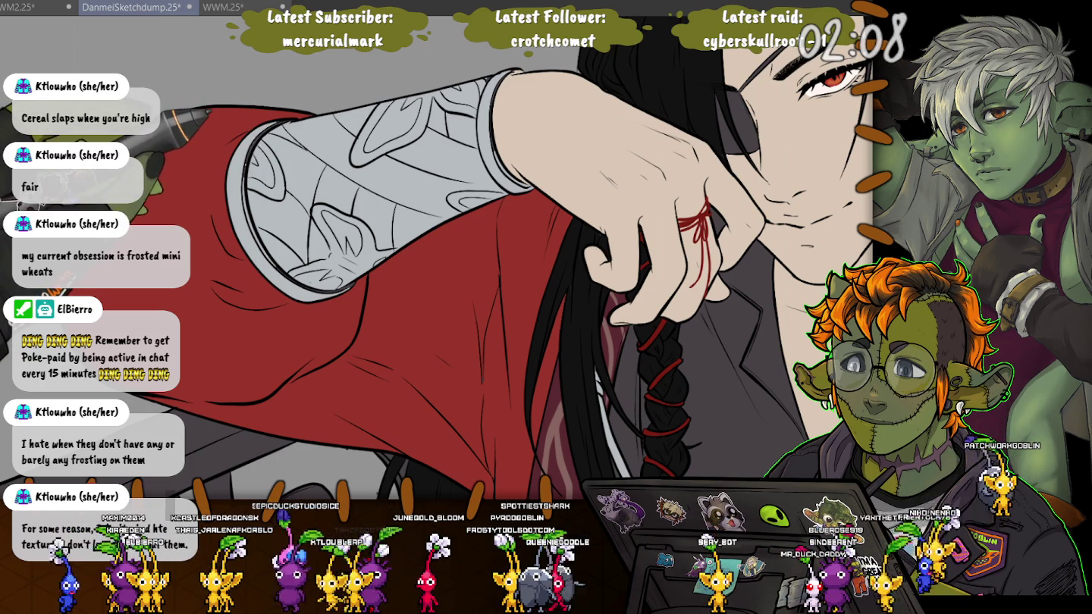
pyautogui.scroll(2, 342, 213)
pyautogui.scroll(2, 342, 212)
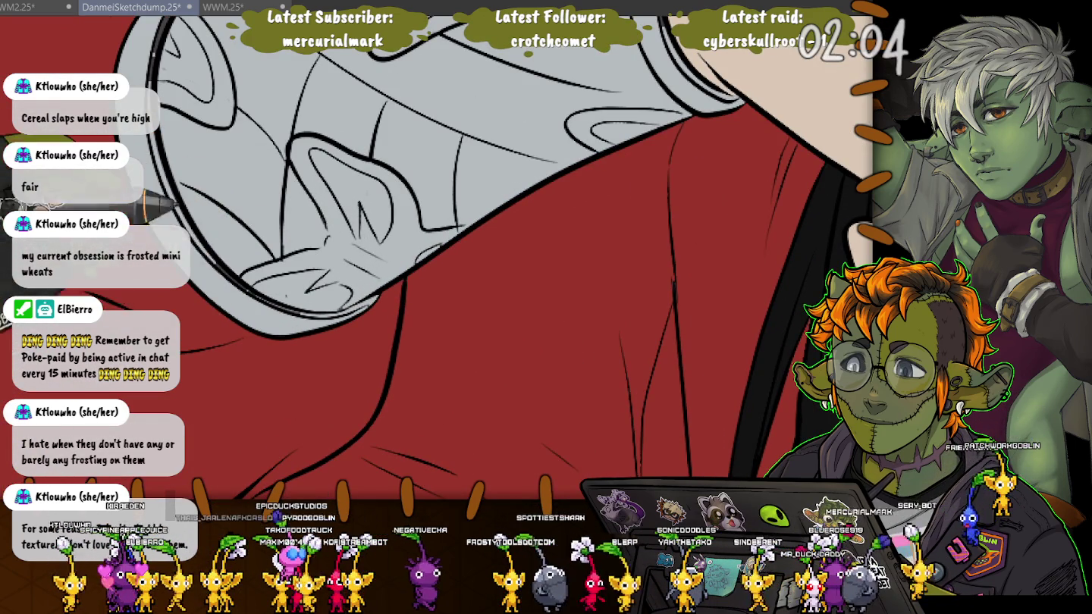
pyautogui.press('-')
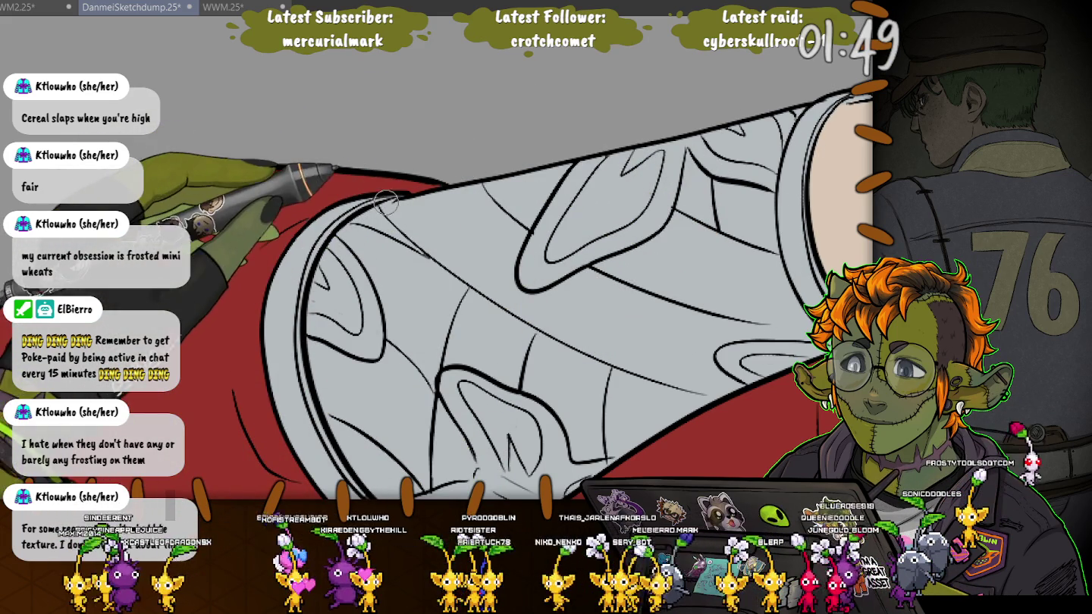
pyautogui.moveTo(400, 188); pyautogui.dragTo(439, 328)
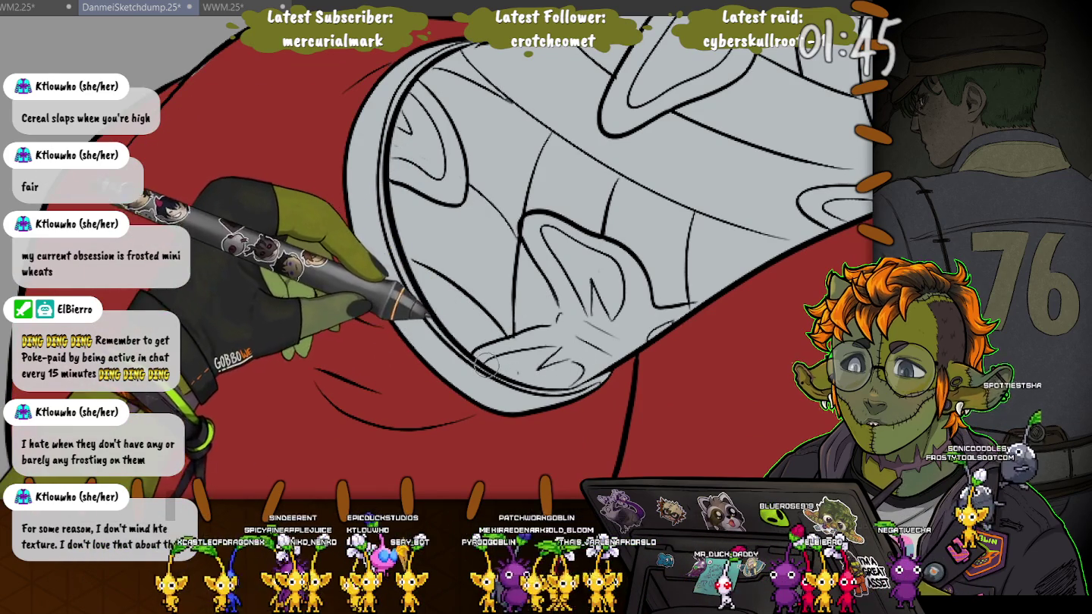
pyautogui.moveTo(479, 331)
pyautogui.mouseDown()
pyautogui.moveTo(568, 291)
pyautogui.moveTo(531, 308)
pyautogui.mouseUp()
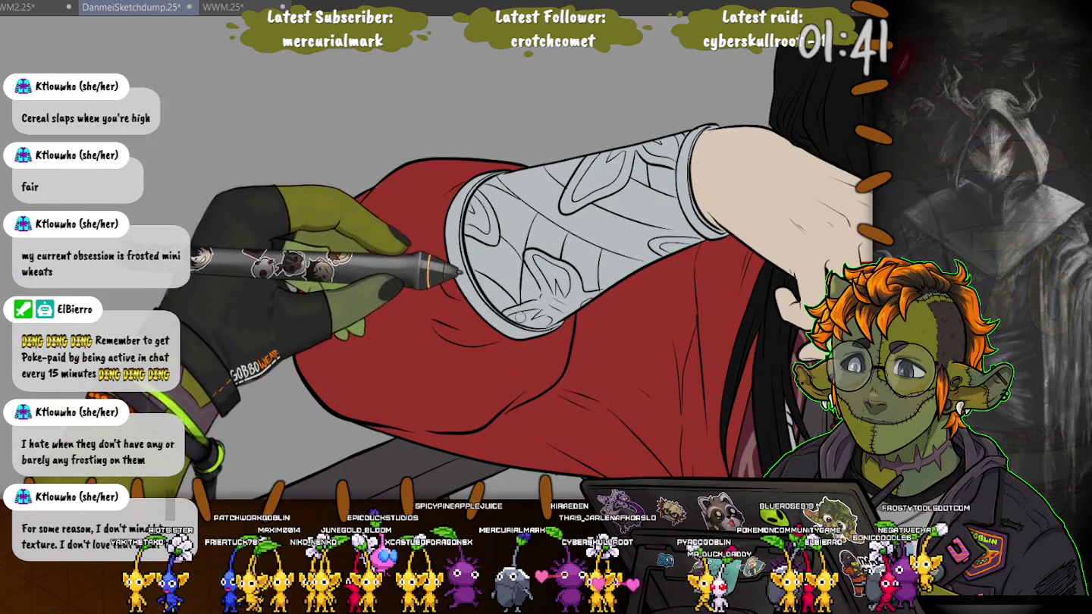
pyautogui.moveTo(459, 279)
pyautogui.mouseDown()
pyautogui.moveTo(410, 185)
pyautogui.moveTo(439, 305)
pyautogui.moveTo(512, 354)
pyautogui.moveTo(720, 264)
pyautogui.moveTo(714, 338)
pyautogui.moveTo(649, 370)
pyautogui.mouseUp()
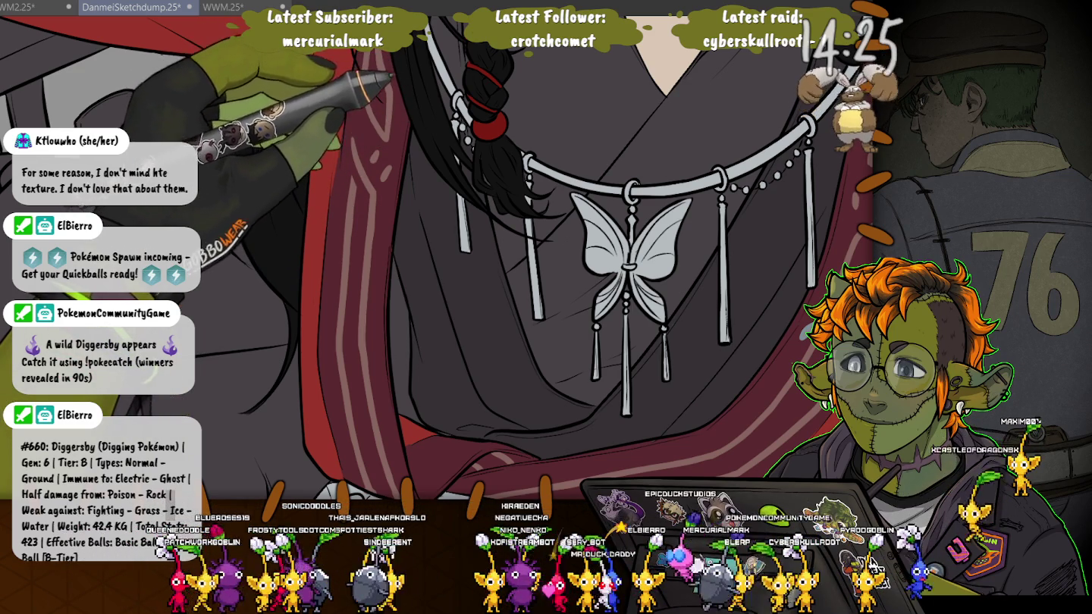
pyautogui.moveTo(631, 265); pyautogui.dragTo(637, 281)
pyautogui.moveTo(485, 228); pyautogui.dragTo(557, 438)
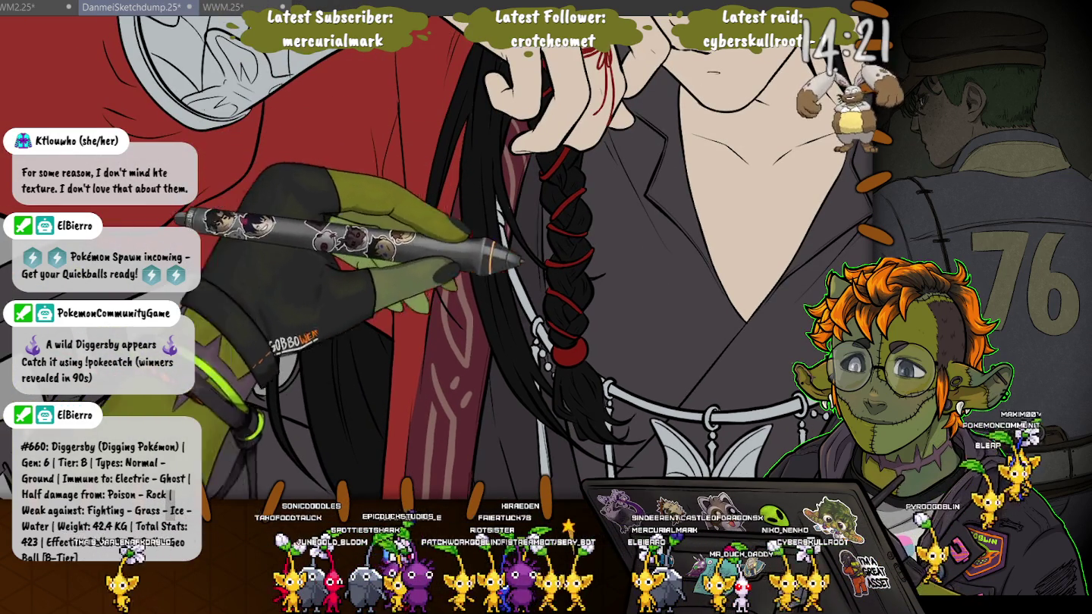
pyautogui.moveTo(485, 303); pyautogui.dragTo(512, 77)
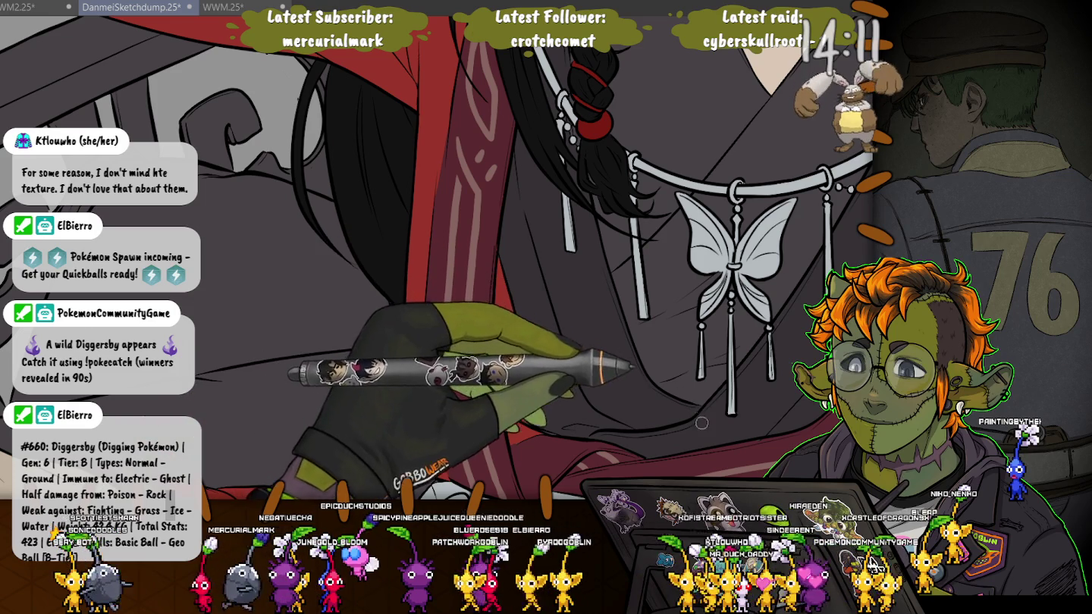
pyautogui.moveTo(681, 374); pyautogui.dragTo(693, 416)
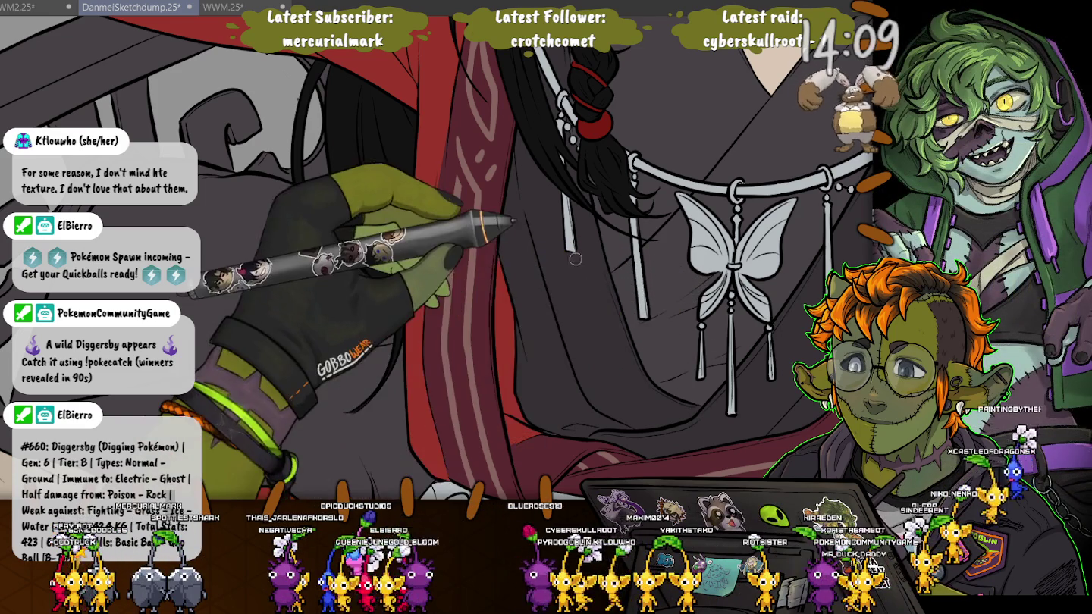
pyautogui.moveTo(594, 238); pyautogui.dragTo(620, 310)
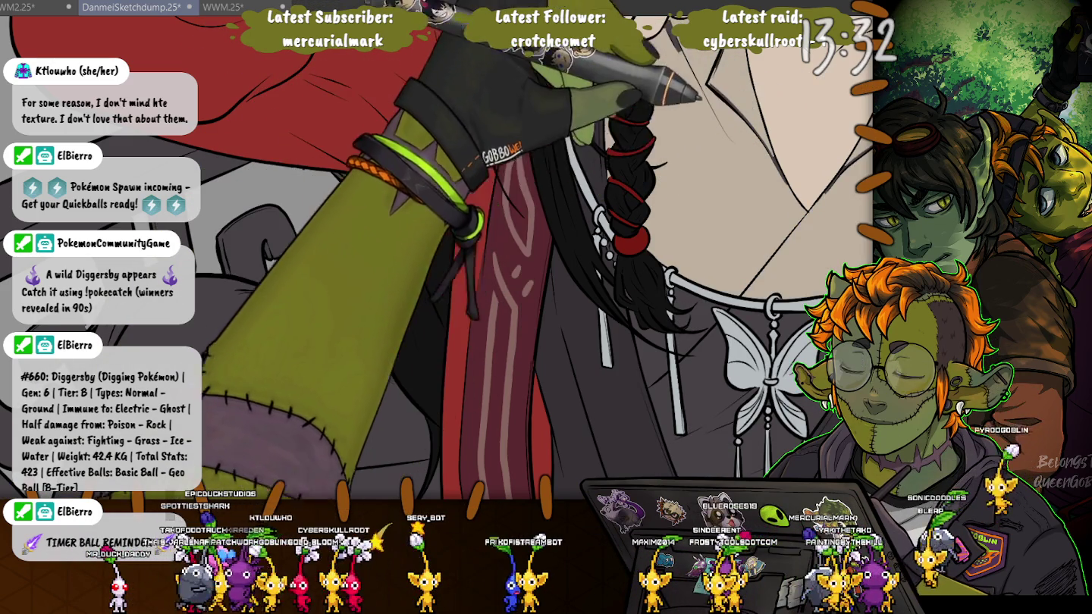
pyautogui.scroll(3, 437, 250)
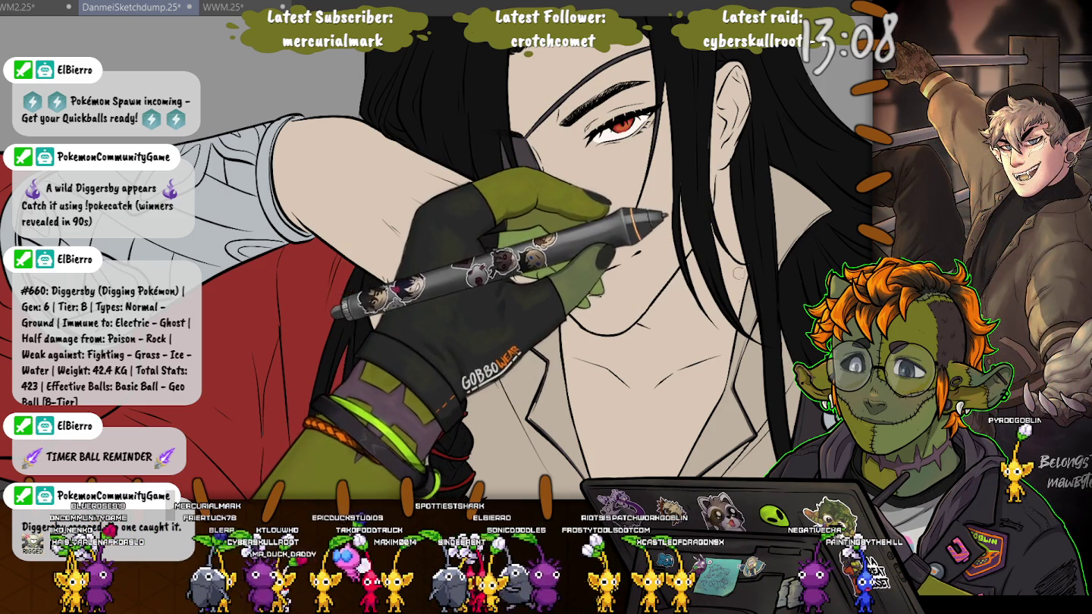
pyautogui.scroll(-2, 455, 258)
pyautogui.scroll(-1, 455, 257)
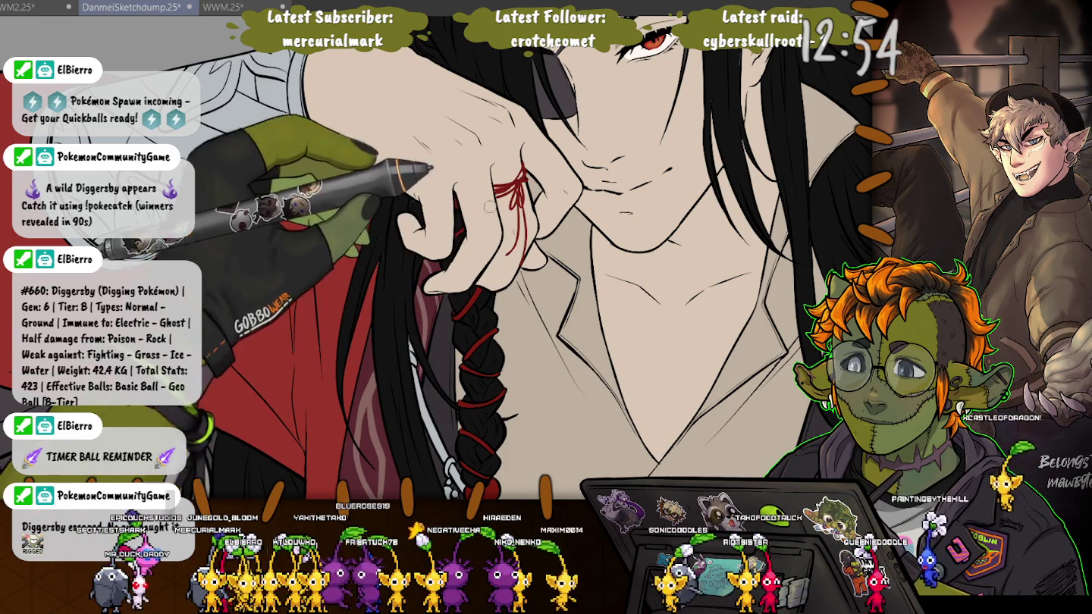
pyautogui.moveTo(466, 432); pyautogui.dragTo(564, 352)
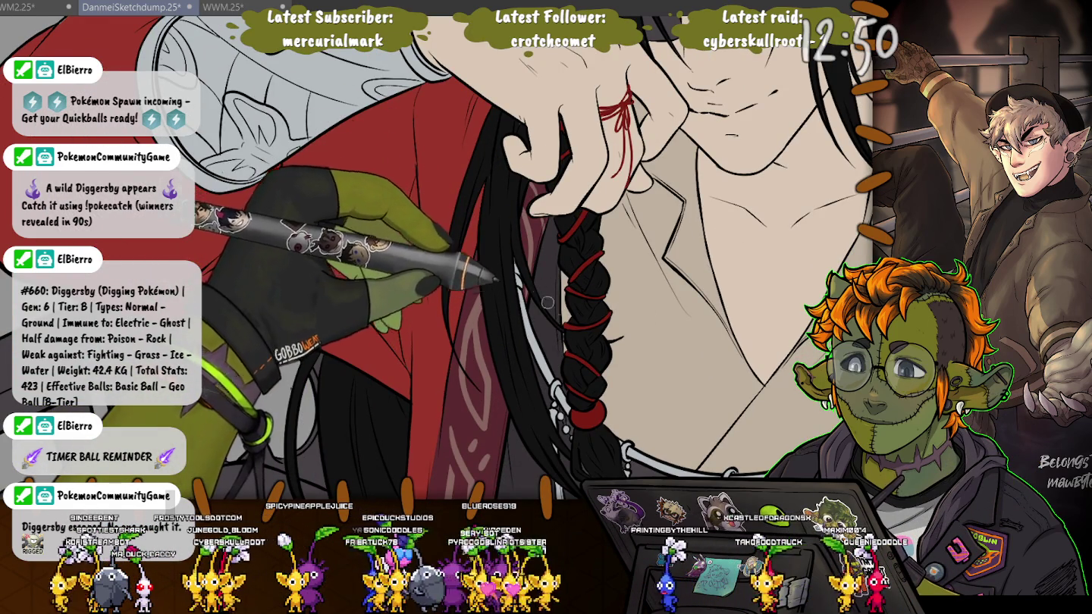
pyautogui.moveTo(557, 320); pyautogui.dragTo(499, 228)
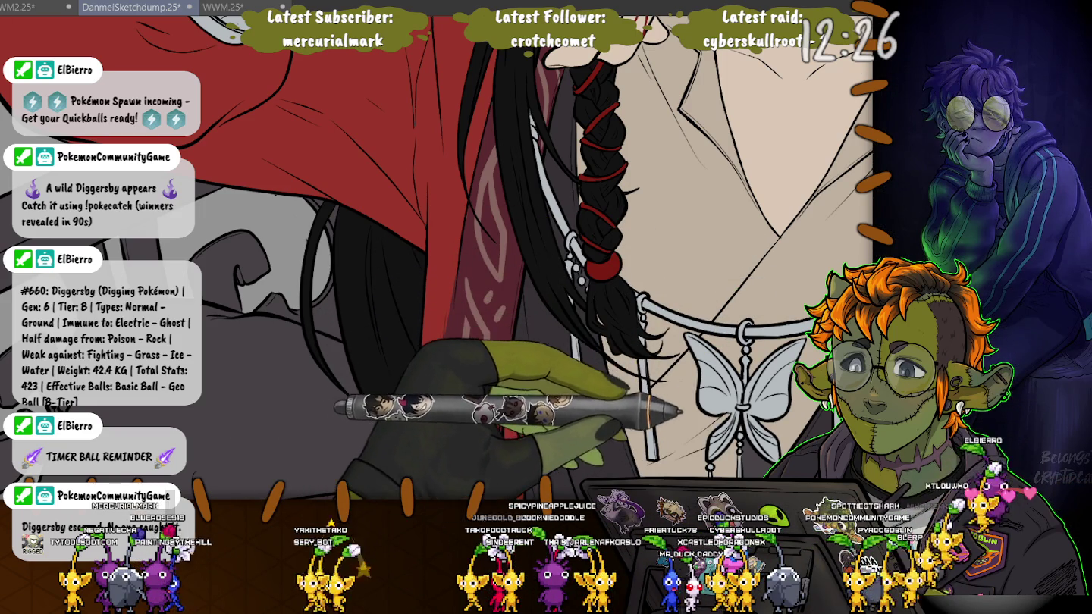
pyautogui.press('5')
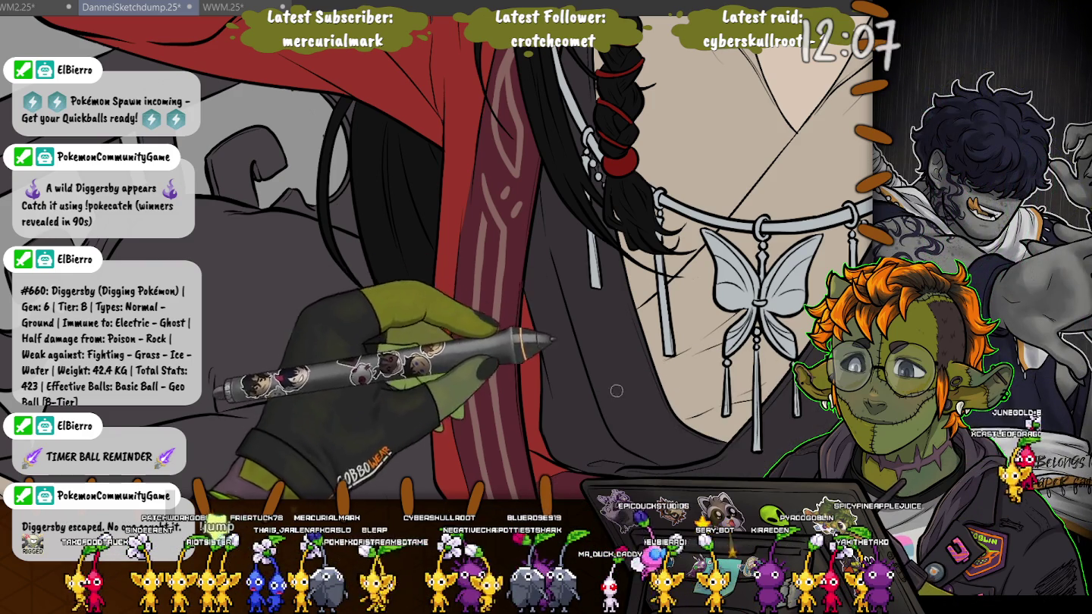
pyautogui.moveTo(618, 385); pyautogui.dragTo(617, 607)
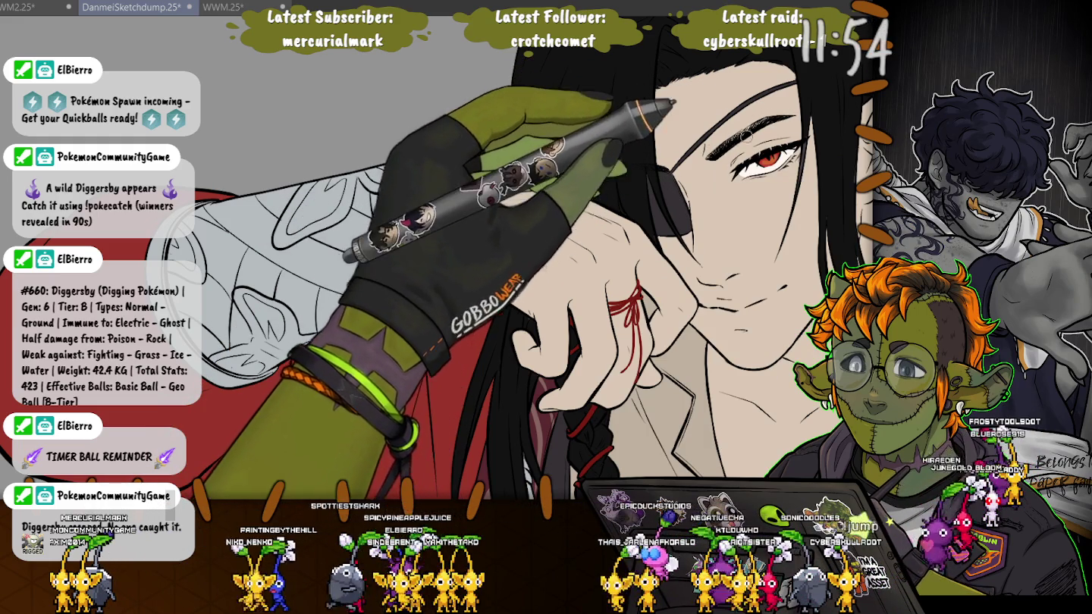
pyautogui.hotkey('ctrl', '+')
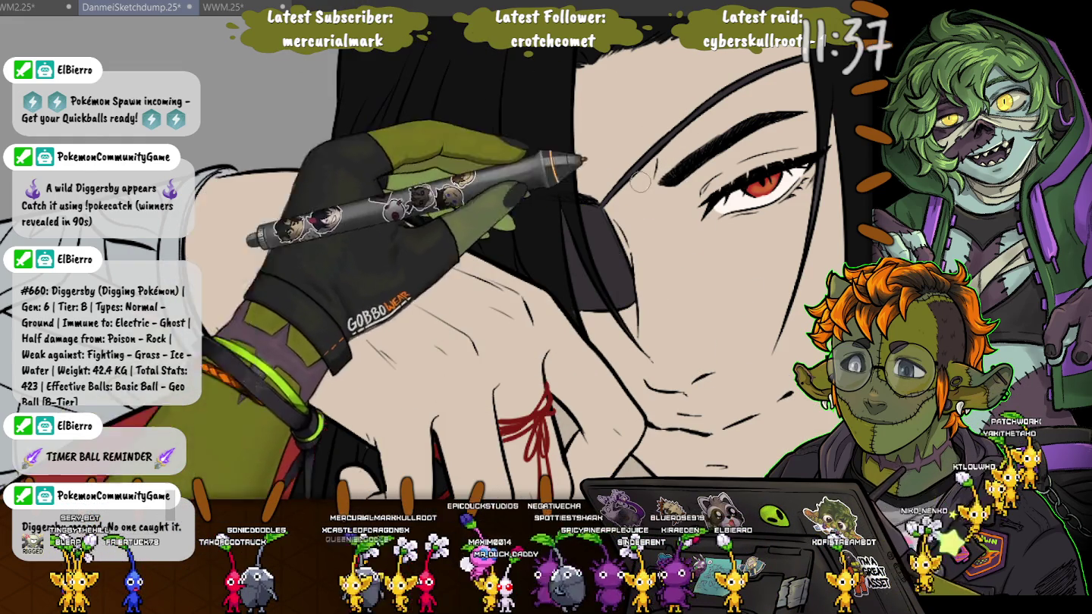
pyautogui.hotkey('ctrl', 'z')
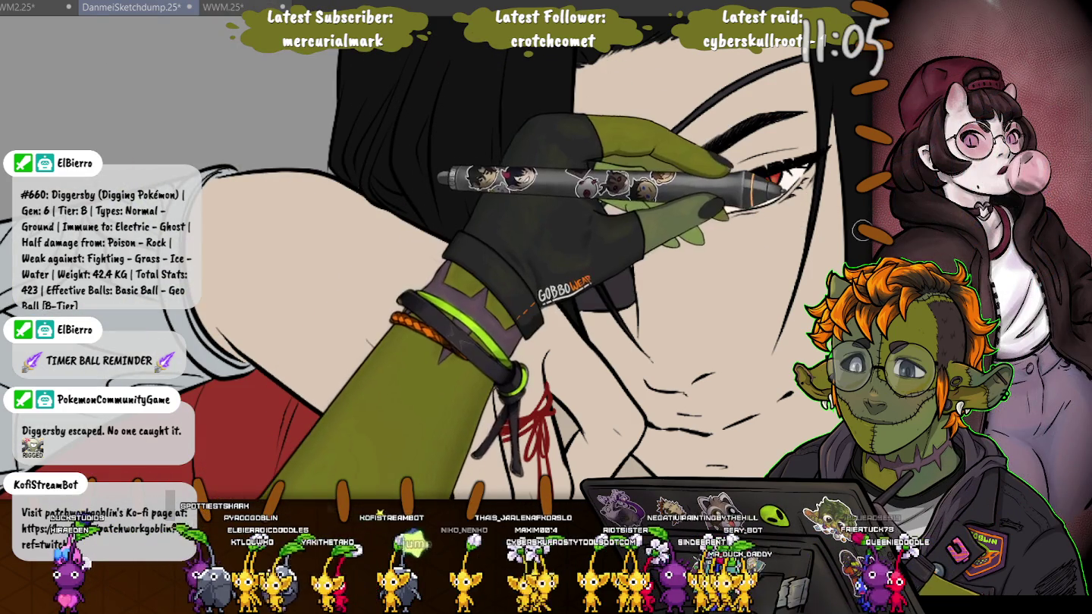
pyautogui.moveTo(807, 247); pyautogui.dragTo(759, 482)
pyautogui.moveTo(333, 146); pyautogui.dragTo(344, 281)
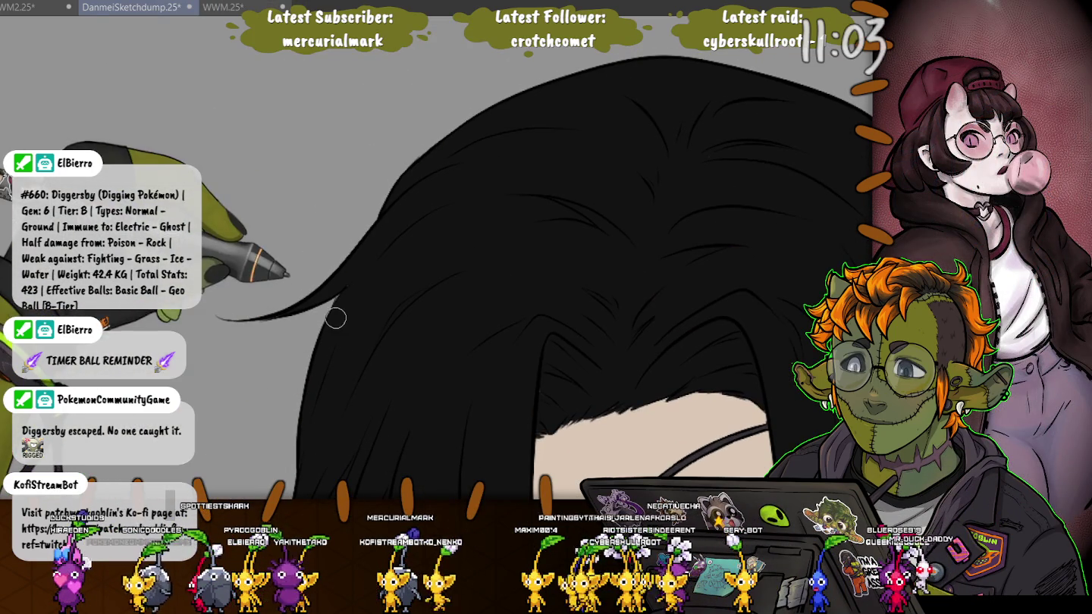
pyautogui.scroll(-3, 242, 432)
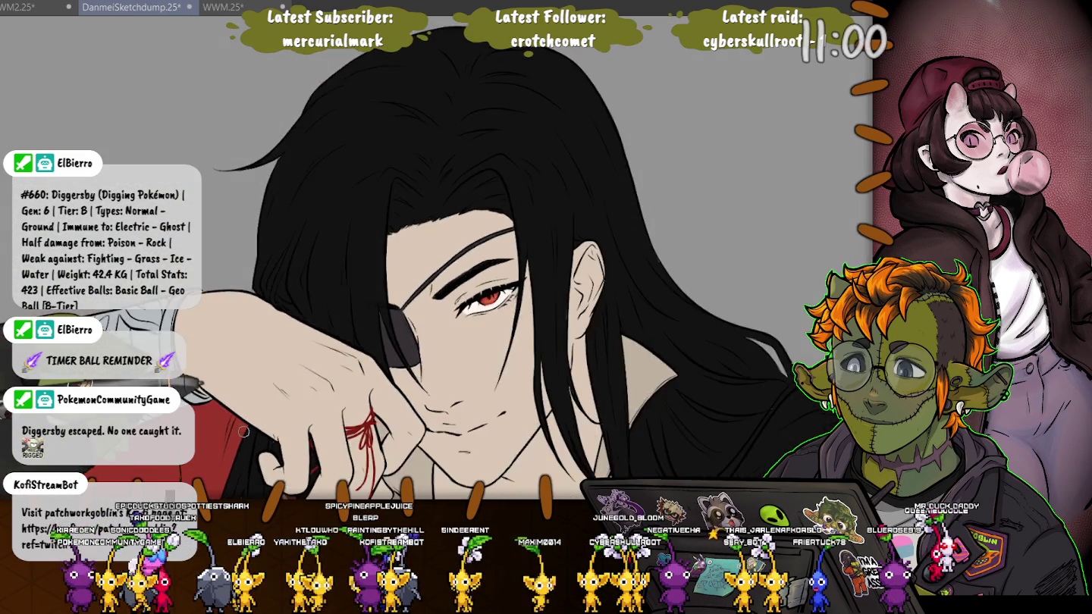
pyautogui.scroll(-2, 243, 433)
pyautogui.moveTo(243, 432); pyautogui.dragTo(319, 242)
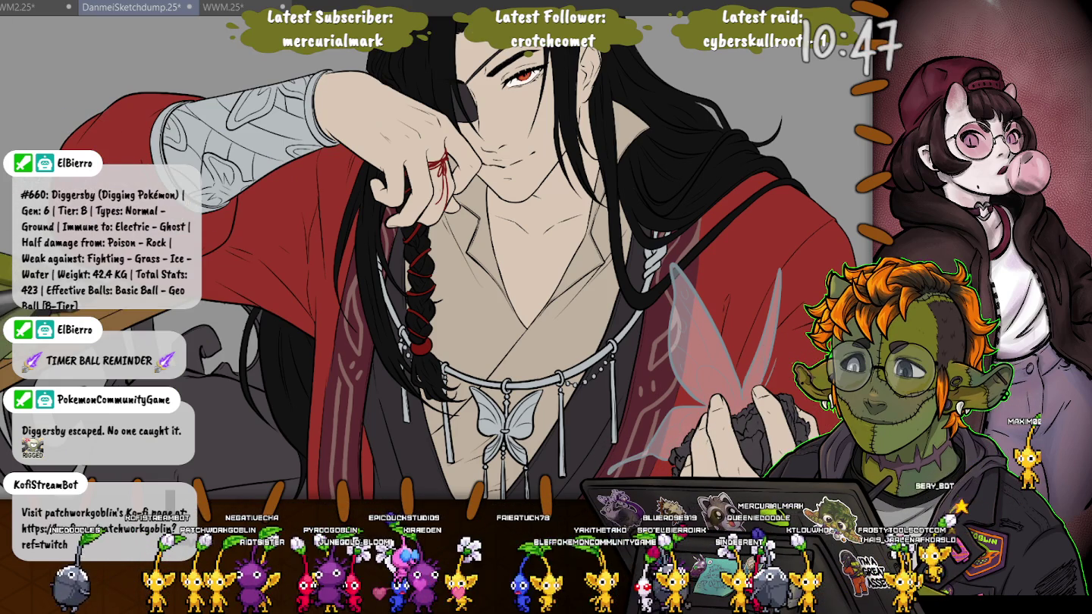
# Bring the carved chair into view, save, and fill its arm band dark red-brown instead of golden tan.
pyautogui.moveTo(437, 228); pyautogui.dragTo(679, 174)
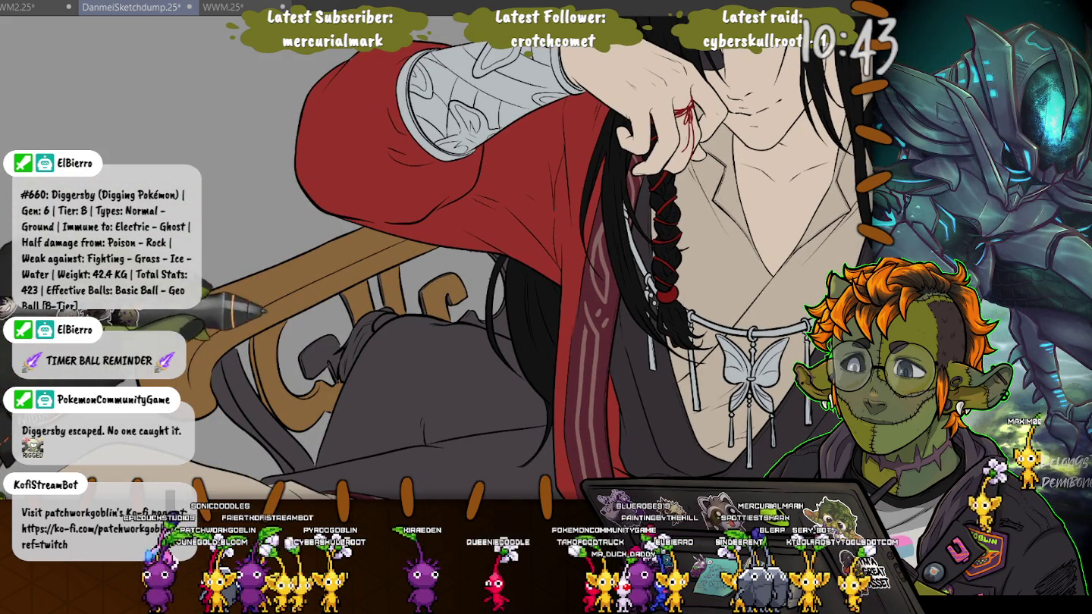
pyautogui.hotkey('ctrl', 's')
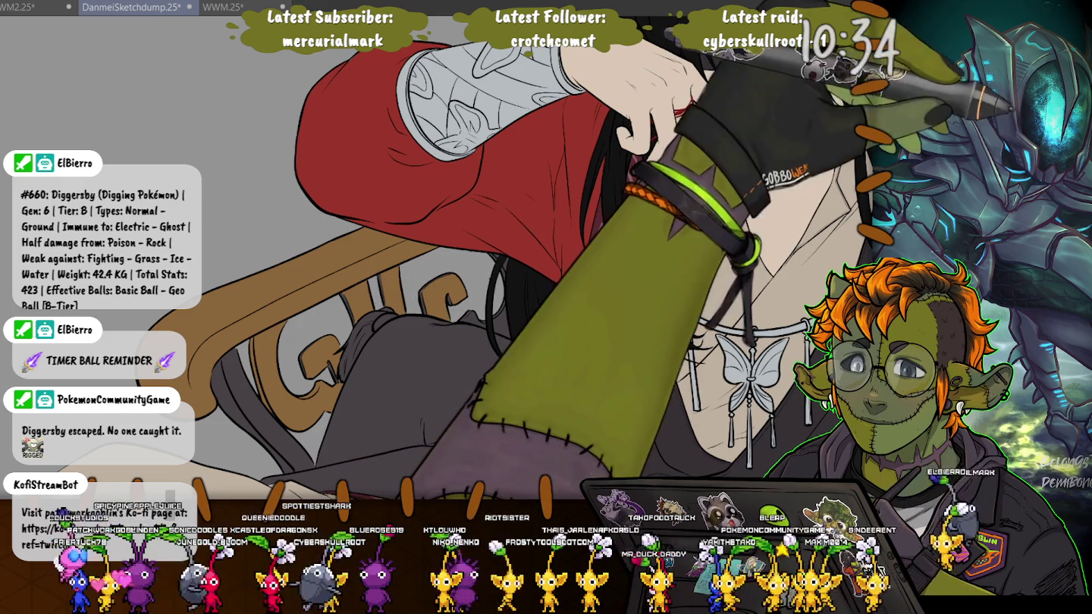
pyautogui.click(226, 254)
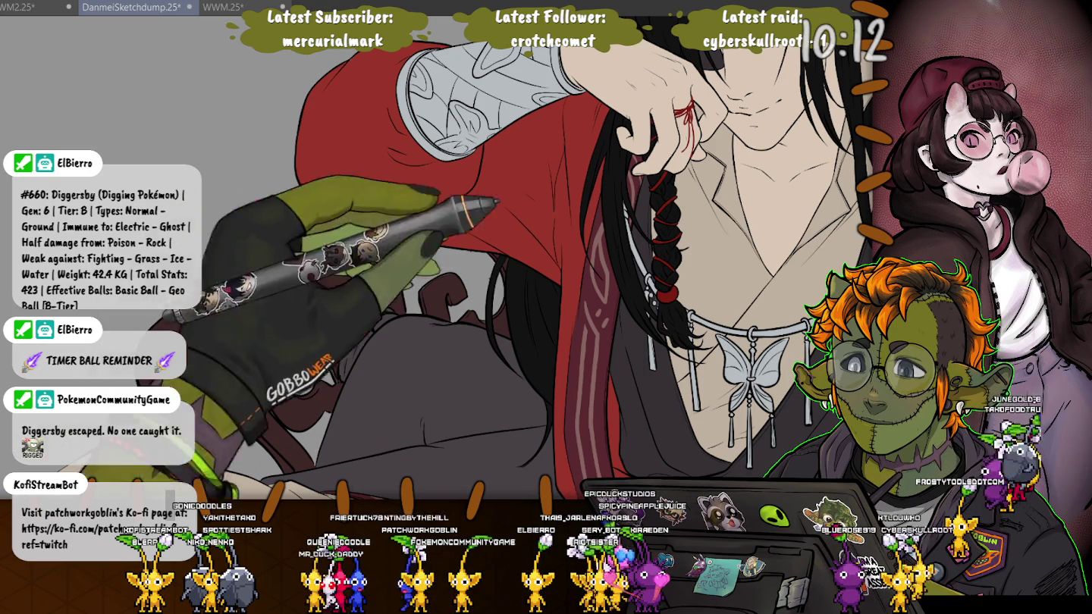
pyautogui.scroll(3, 461, 343)
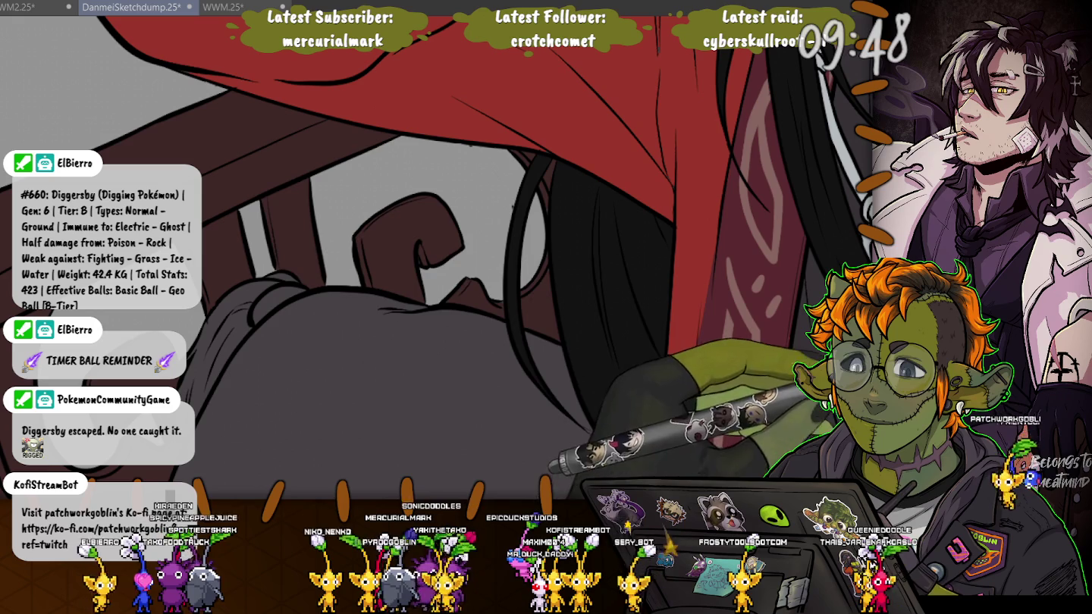
pyautogui.scroll(2, 436, 259)
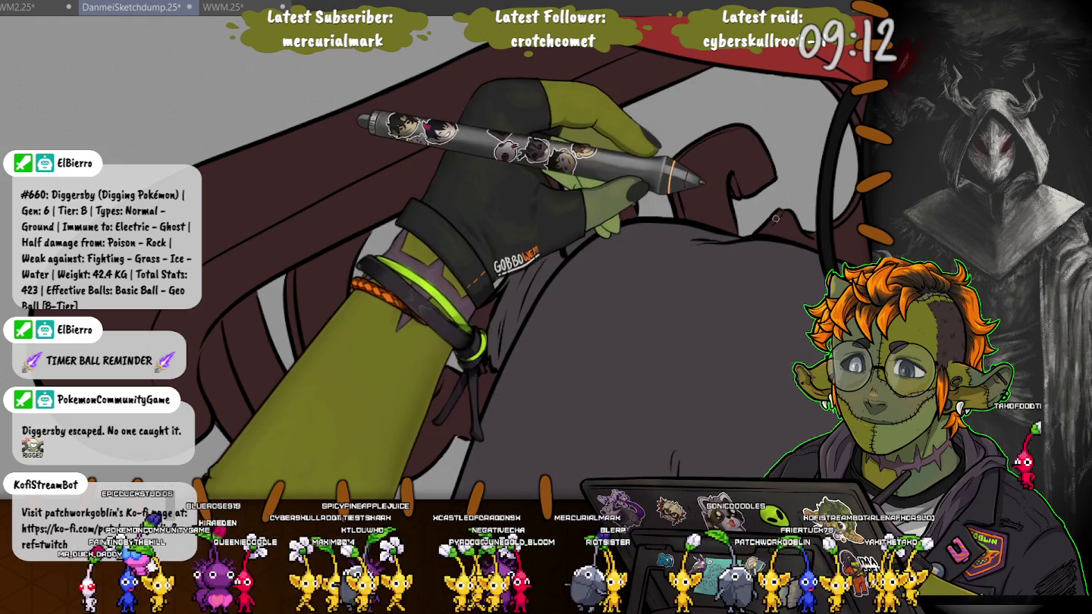
pyautogui.scroll(-3, 774, 218)
pyautogui.scroll(-3, 531, 228)
pyautogui.scroll(-1, 305, 243)
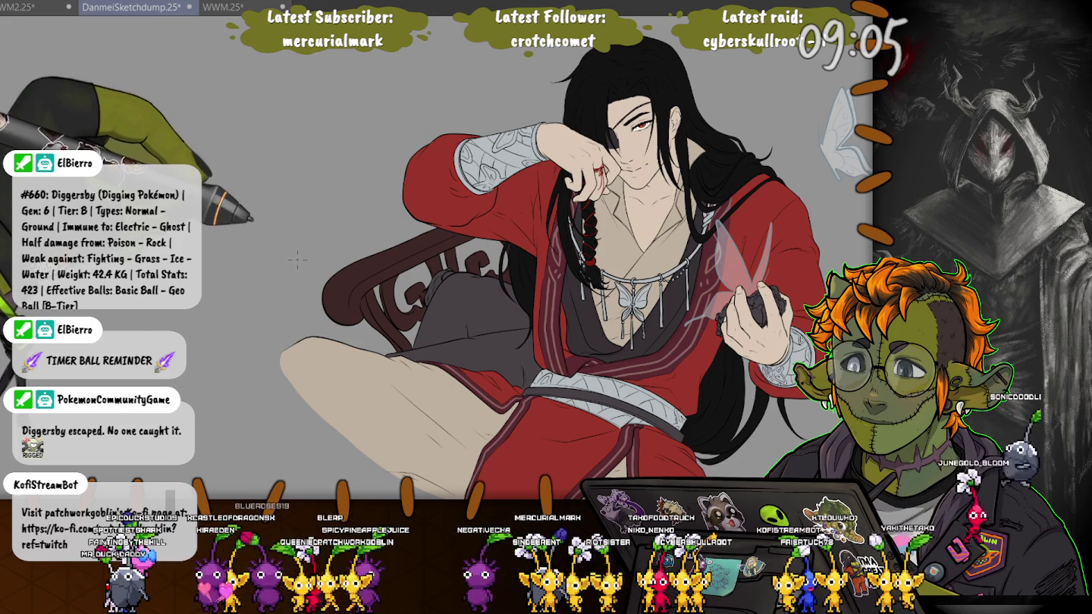
pyautogui.scroll(1, 645, 399)
pyautogui.scroll(2, 645, 399)
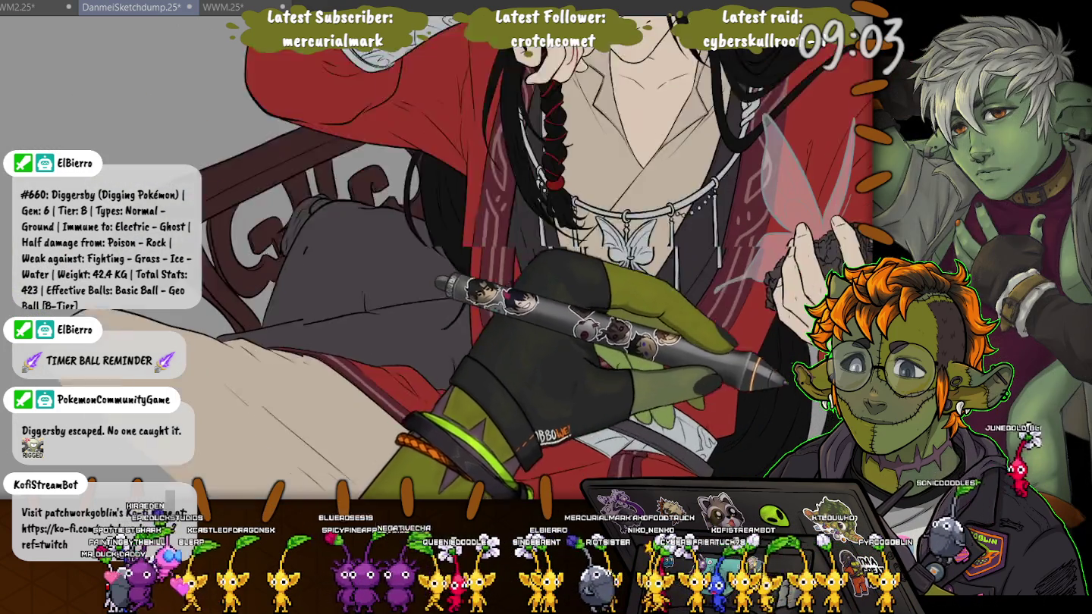
pyautogui.moveTo(819, 265); pyautogui.dragTo(668, 175)
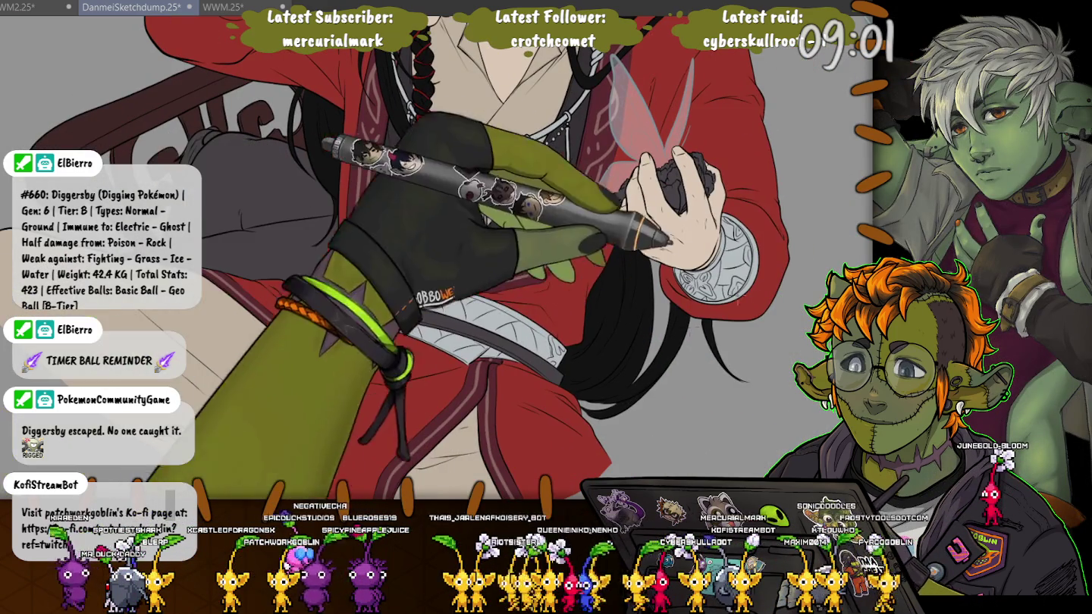
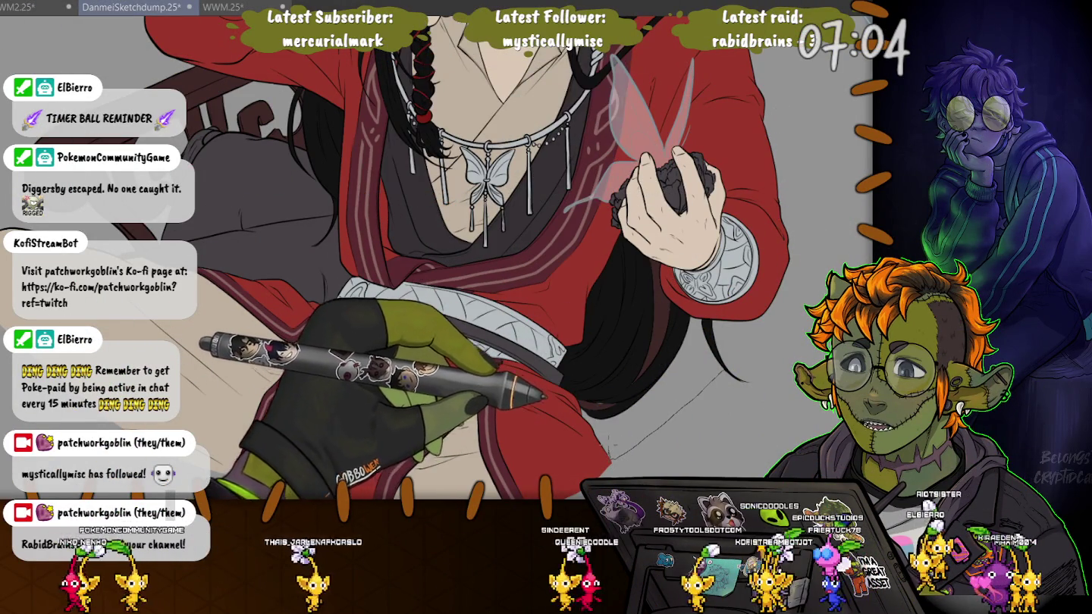
# Lasso the unpainted gap right of the black hair and paint it red.
pyautogui.moveTo(609, 447); pyautogui.dragTo(616, 454)
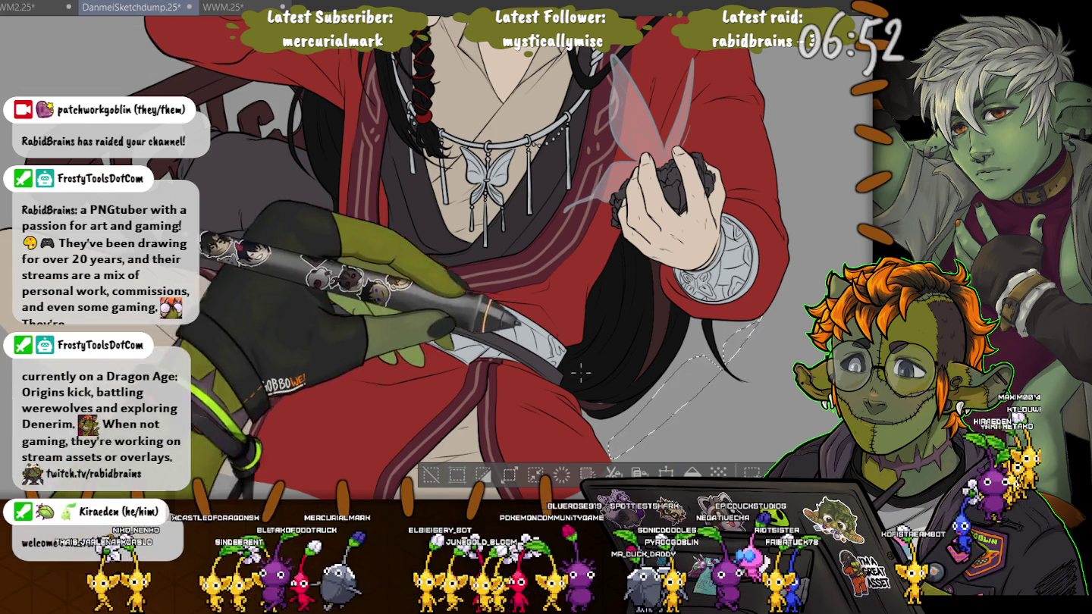
pyautogui.hotkey('ctrl', 'd')
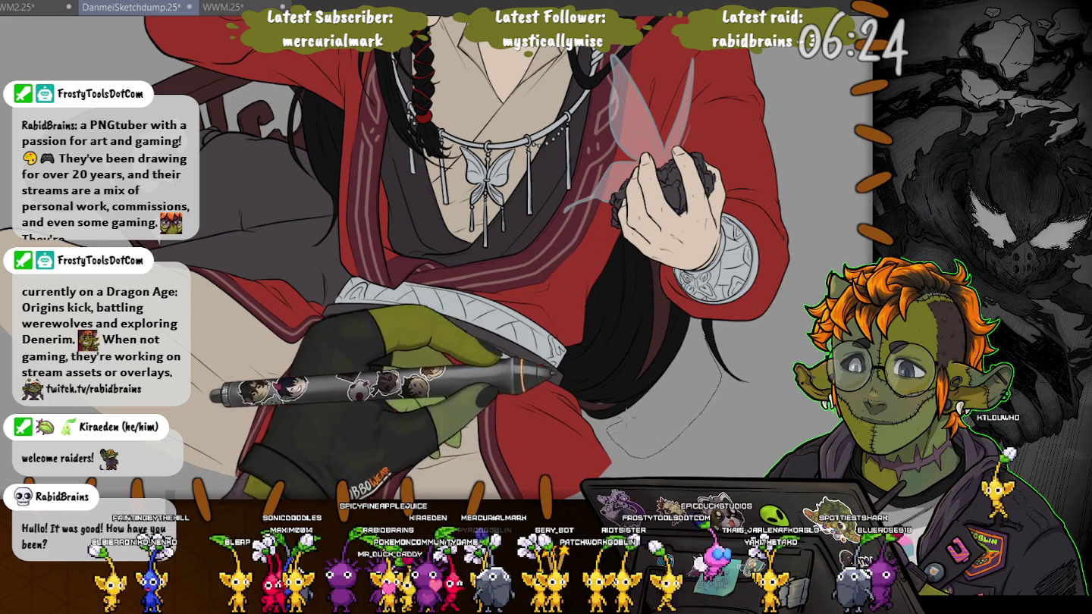
pyautogui.moveTo(713, 323); pyautogui.dragTo(616, 426)
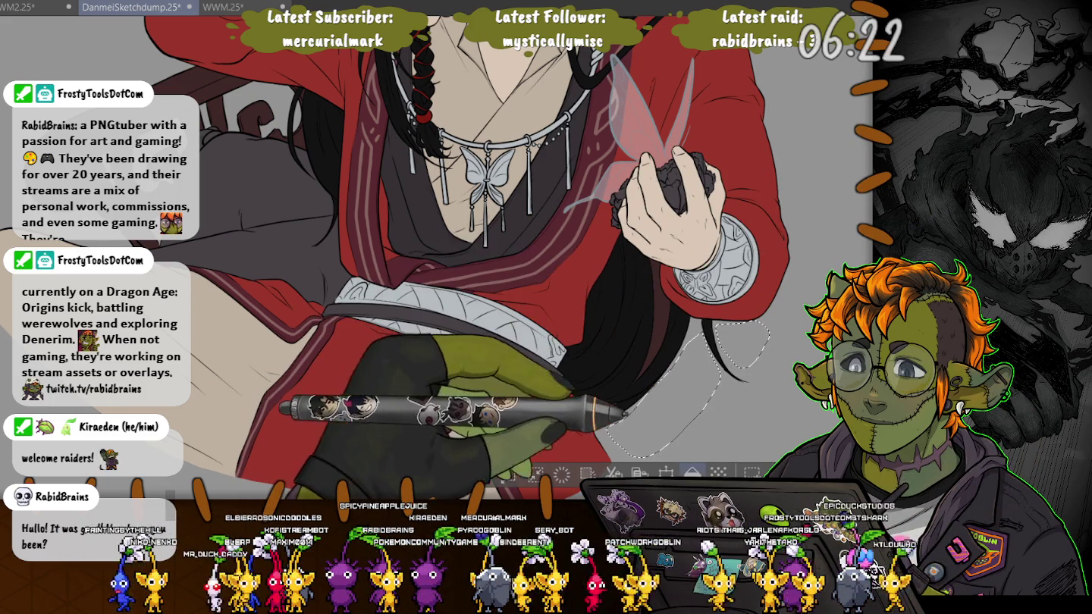
pyautogui.moveTo(684, 341); pyautogui.dragTo(728, 432)
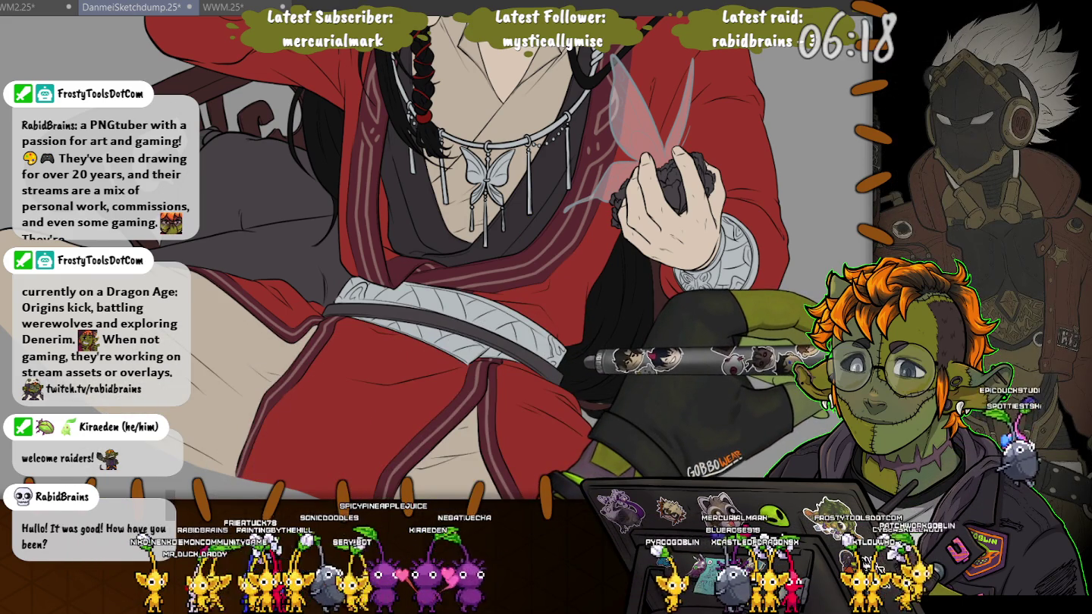
pyautogui.scroll(5, 436, 258)
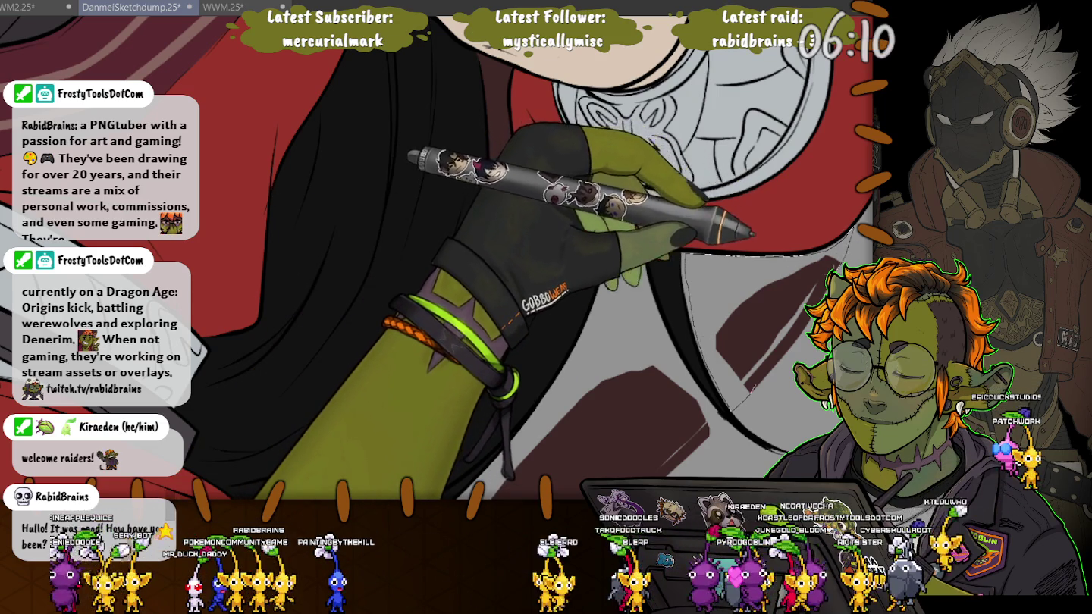
# Auto-select the white gap beneath the long hair and refine its edge with the lasso.
pyautogui.click(758, 319)
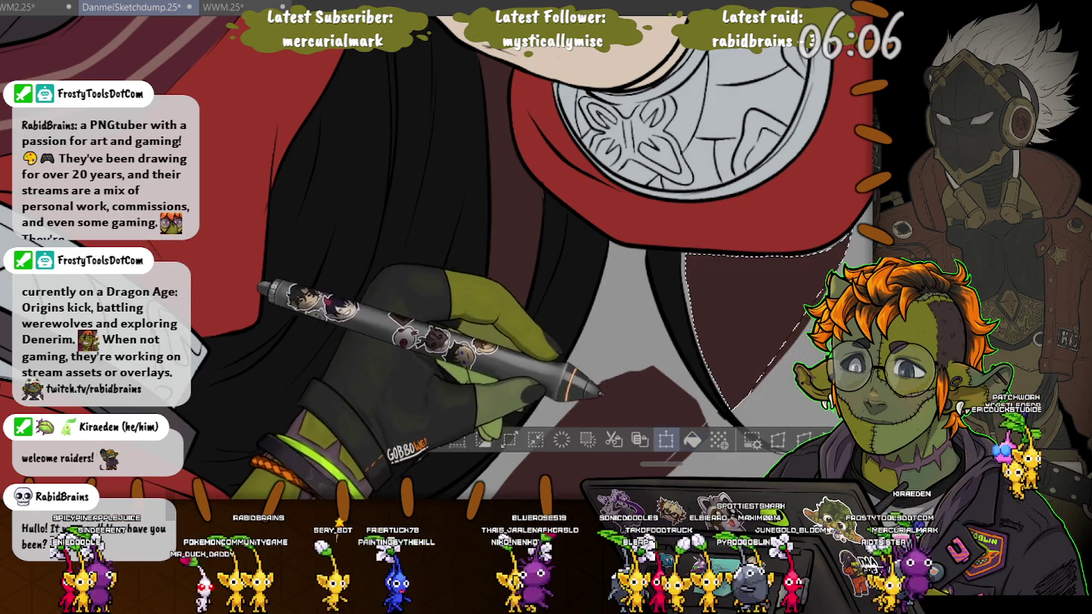
pyautogui.hotkey('ctrl', 'd')
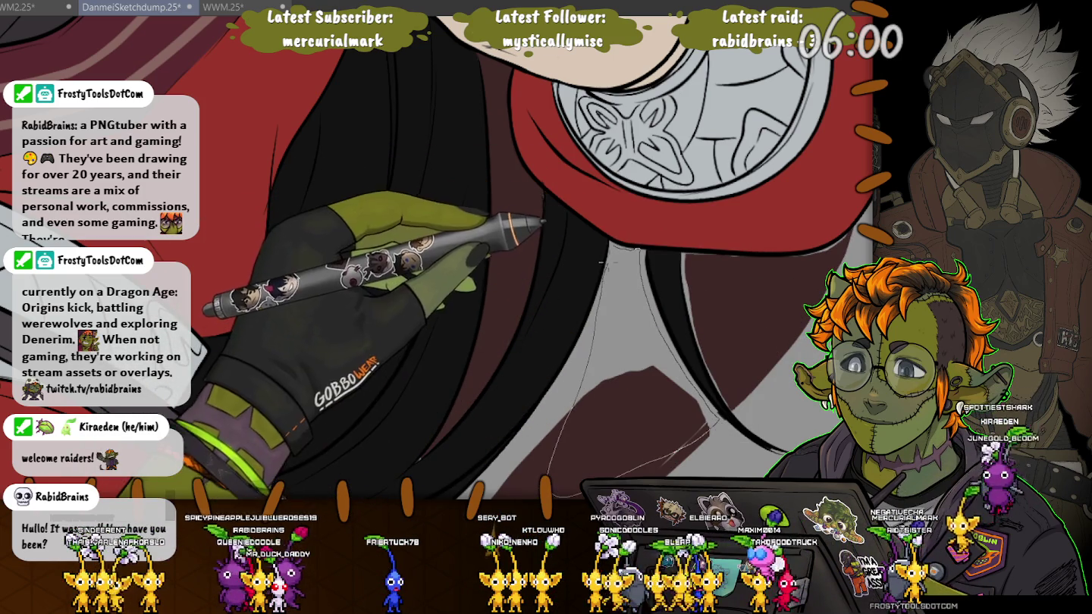
pyautogui.click(656, 292)
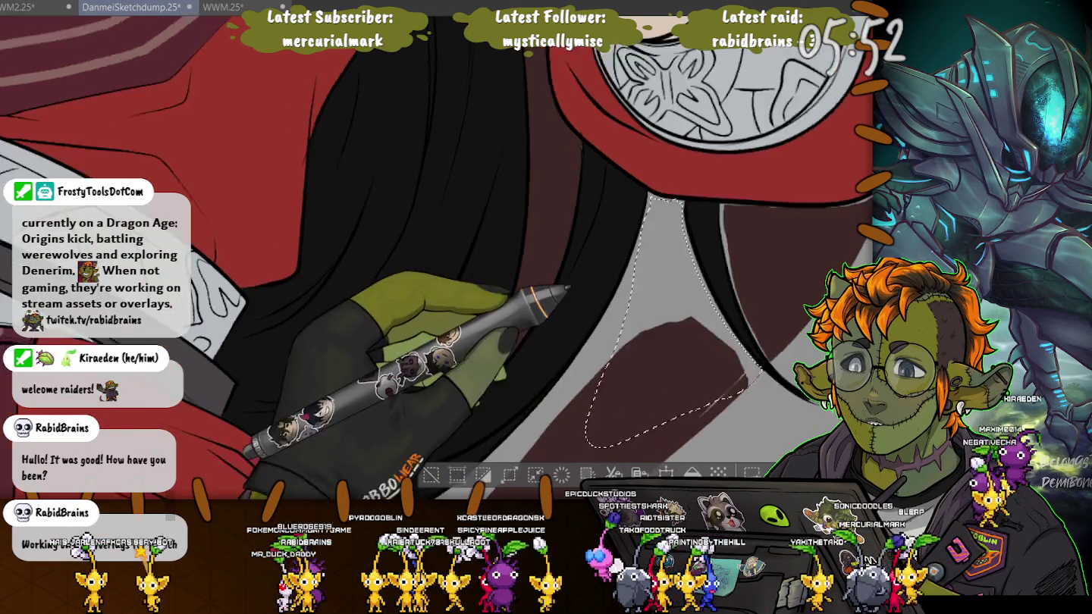
pyautogui.moveTo(623, 386); pyautogui.dragTo(649, 217)
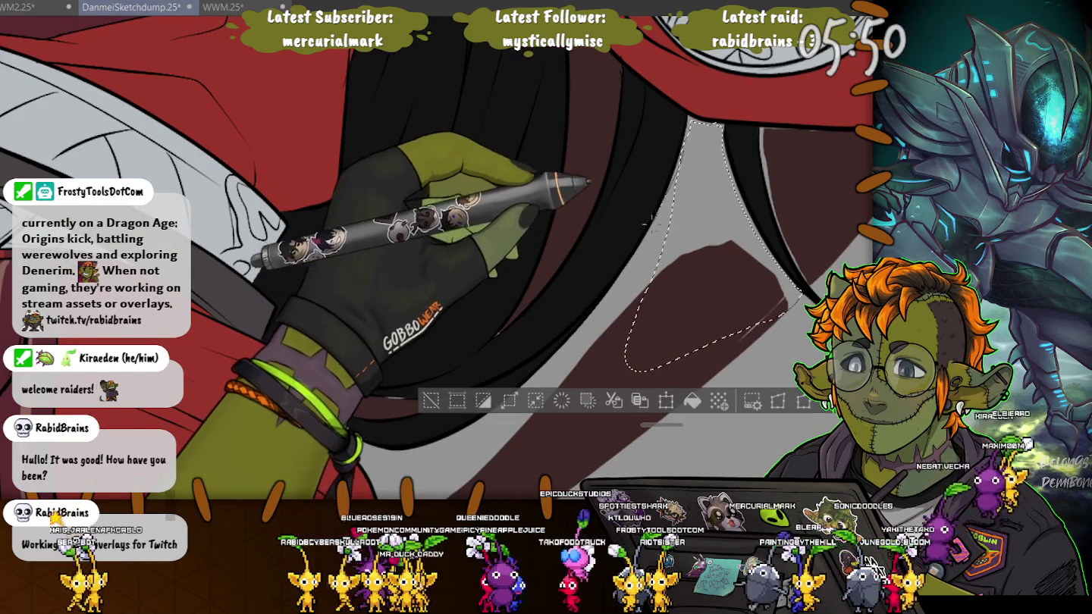
pyautogui.moveTo(650, 218); pyautogui.dragTo(639, 182)
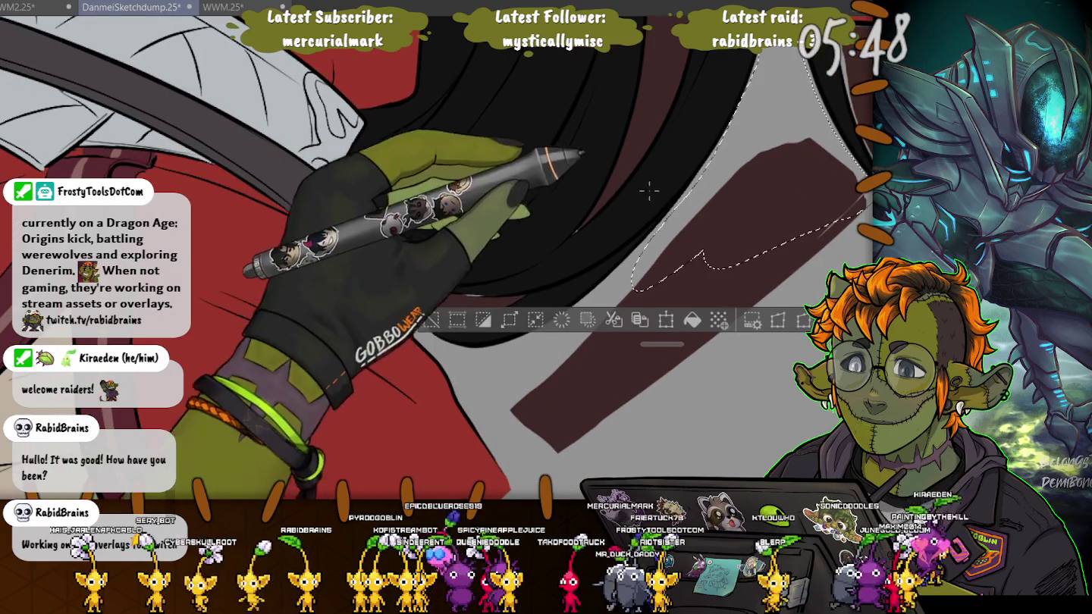
pyautogui.moveTo(634, 291)
pyautogui.mouseDown()
pyautogui.moveTo(475, 341)
pyautogui.moveTo(635, 291)
pyautogui.mouseUp()
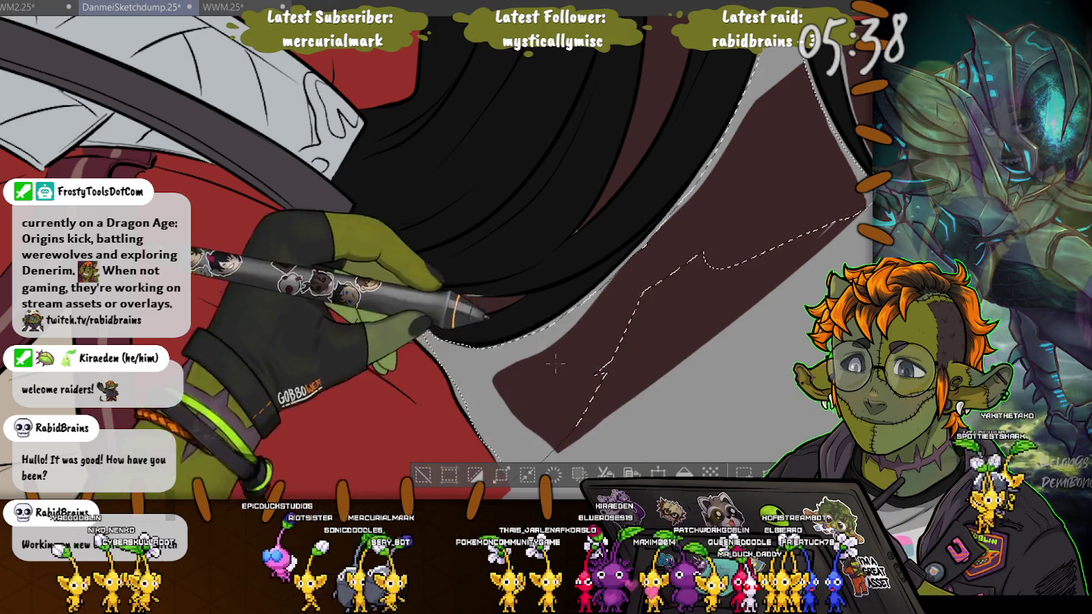
# Fill the gap dark maroon, cancel the transform, and deselect.
pyautogui.hotkey('ctrl', 't')
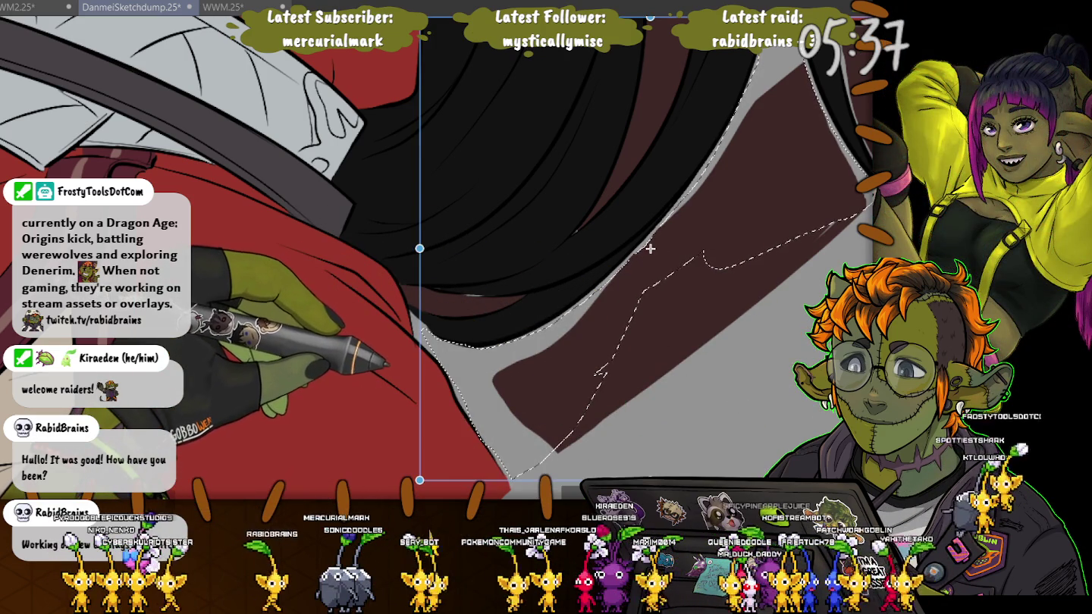
pyautogui.press('Return')
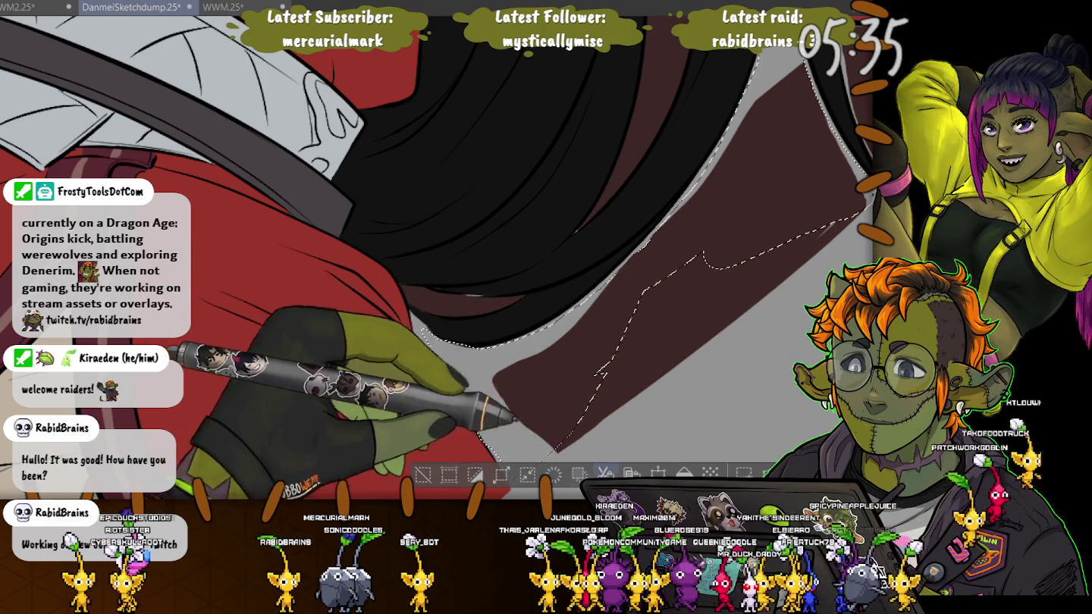
pyautogui.hotkey('ctrl', 'd')
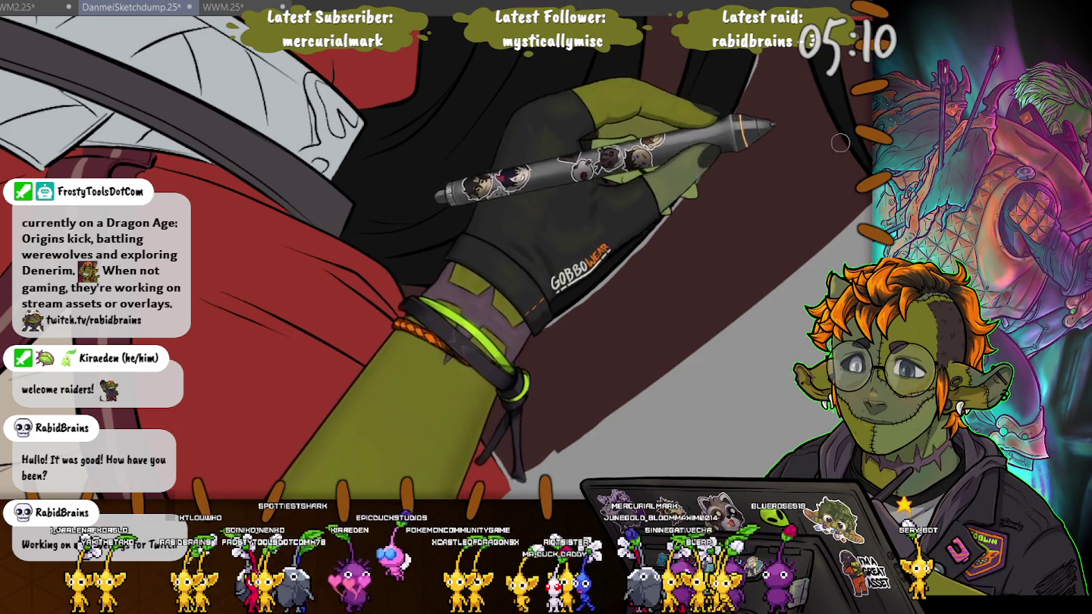
pyautogui.moveTo(855, 163); pyautogui.dragTo(799, 182)
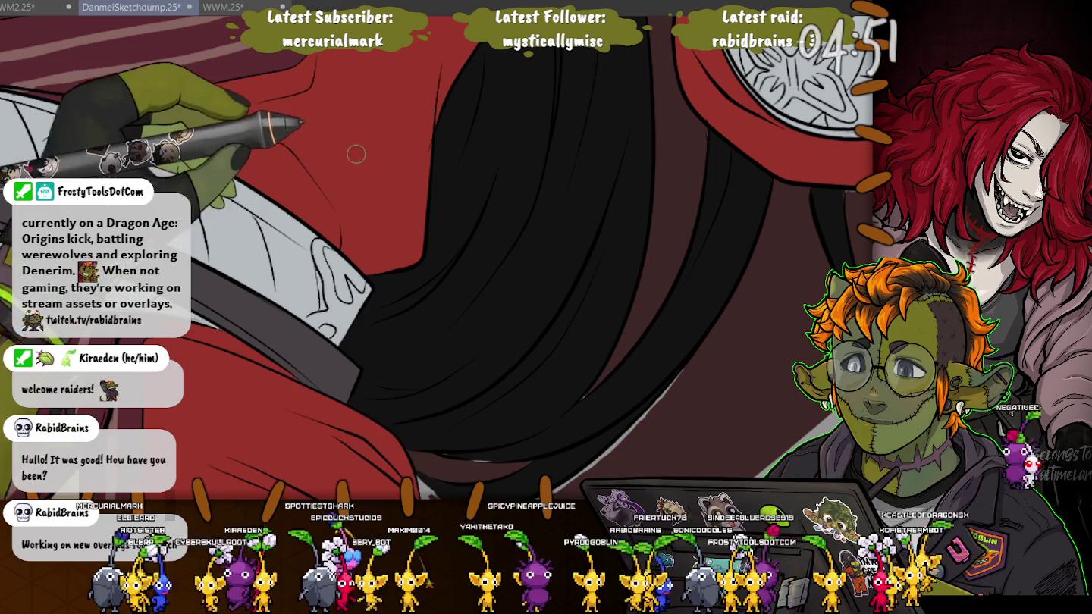
pyautogui.scroll(-5, 385, 151)
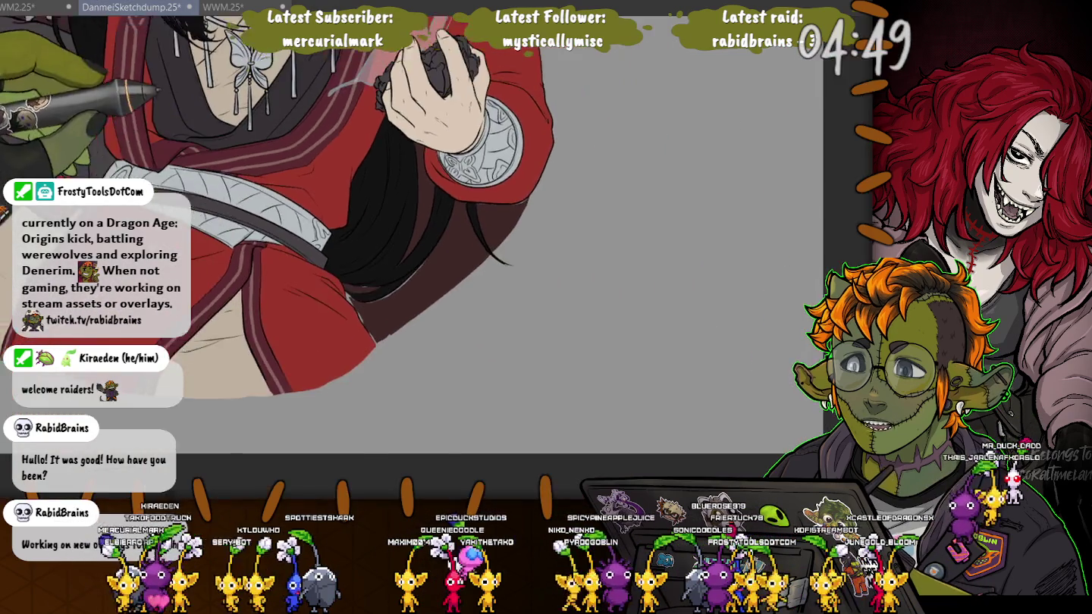
pyautogui.scroll(-5, 278, 268)
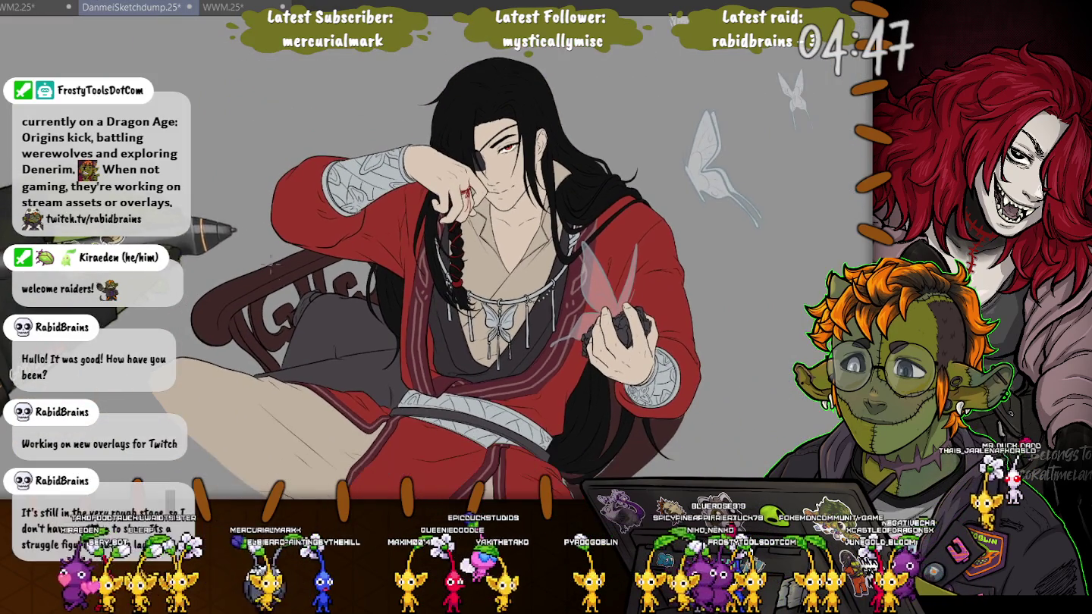
pyautogui.scroll(1, 277, 268)
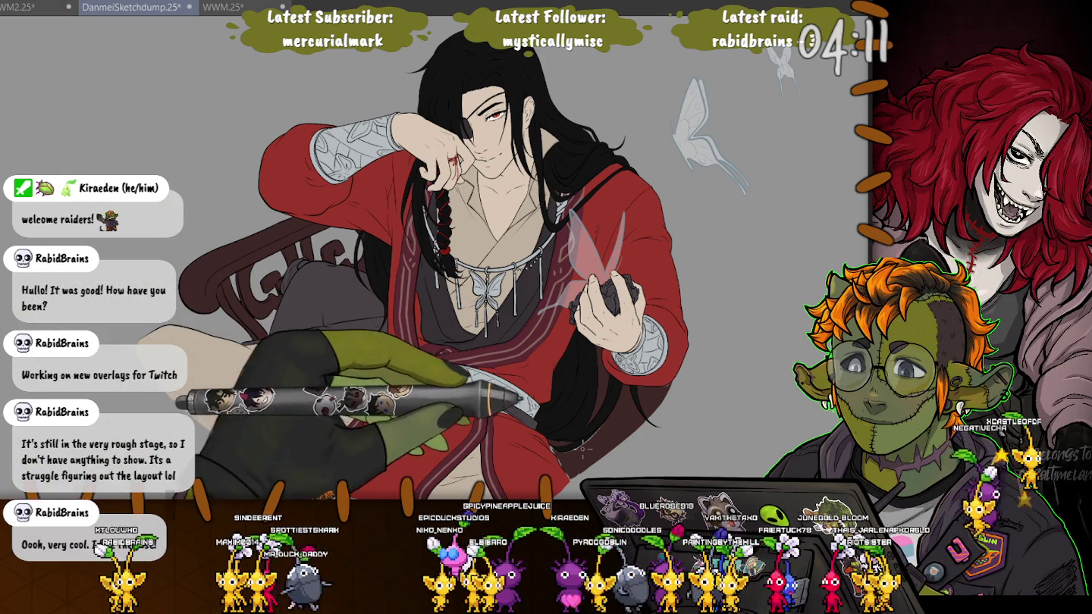
pyautogui.scroll(5, 535, 402)
pyautogui.scroll(2, 541, 453)
pyautogui.scroll(2, 540, 452)
pyautogui.scroll(2, 540, 453)
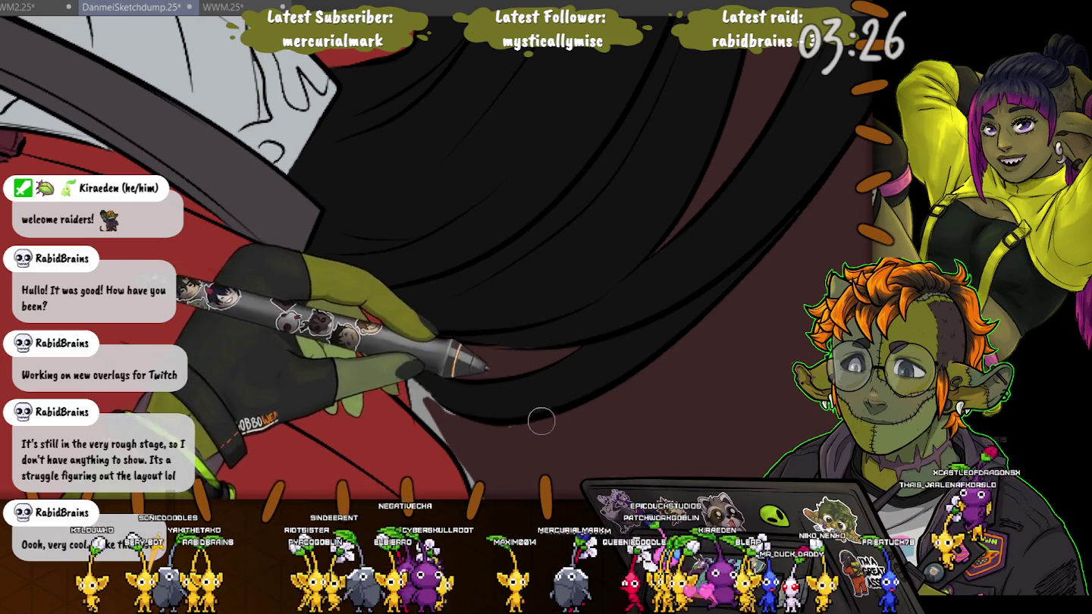
pyautogui.moveTo(549, 420); pyautogui.dragTo(515, 173)
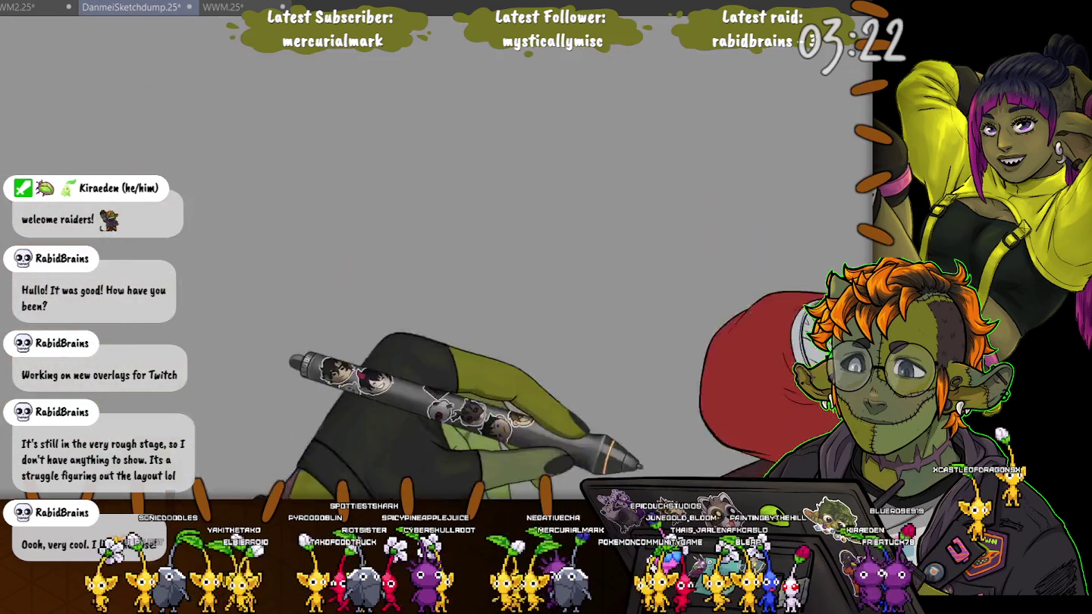
pyautogui.moveTo(470, 304)
pyautogui.mouseDown()
pyautogui.moveTo(766, 305)
pyautogui.moveTo(318, 249)
pyautogui.mouseUp()
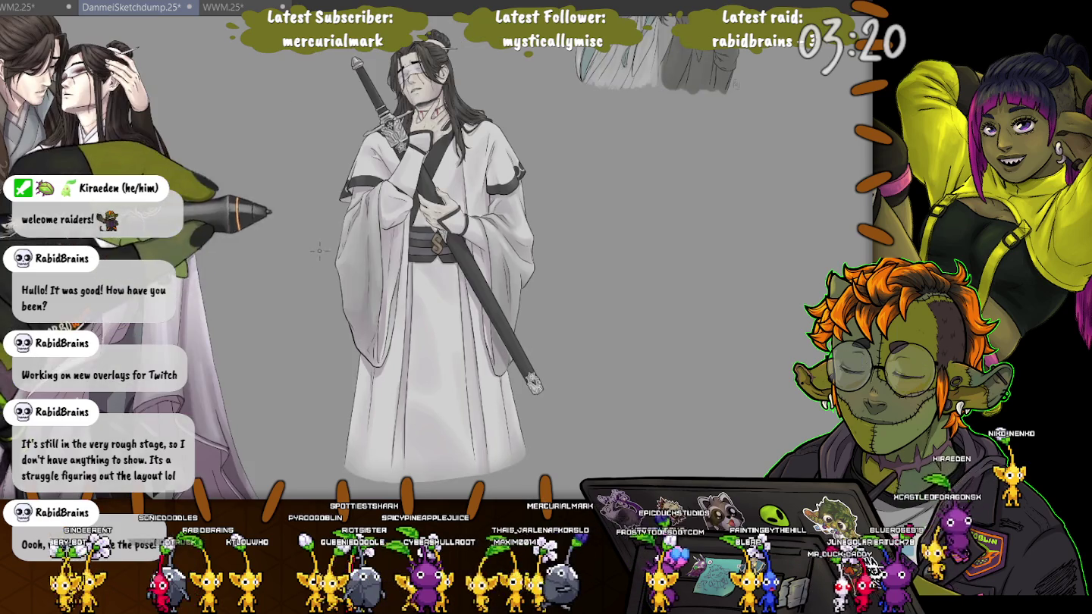
pyautogui.scroll(3, 276, 173)
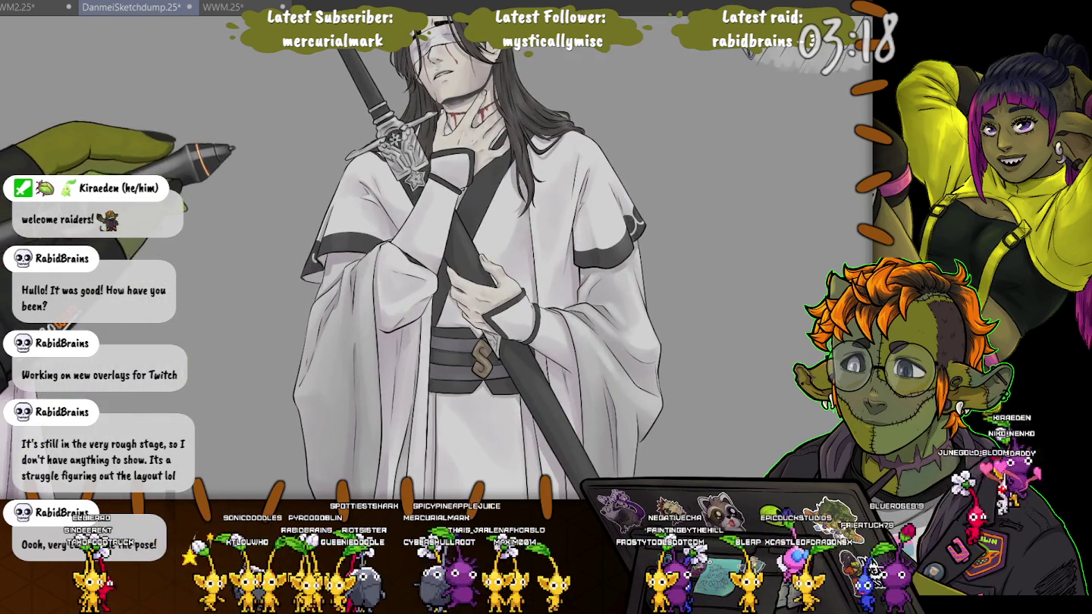
pyautogui.moveTo(470, 304)
pyautogui.mouseDown()
pyautogui.moveTo(367, 352)
pyautogui.moveTo(418, 360)
pyautogui.mouseUp()
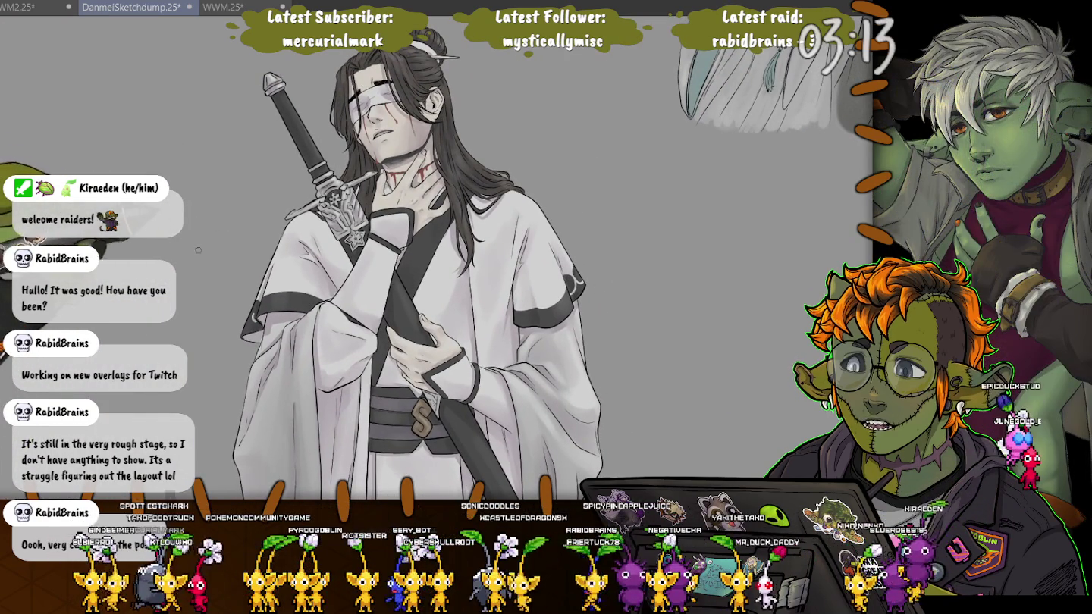
pyautogui.scroll(-1, 185, 234)
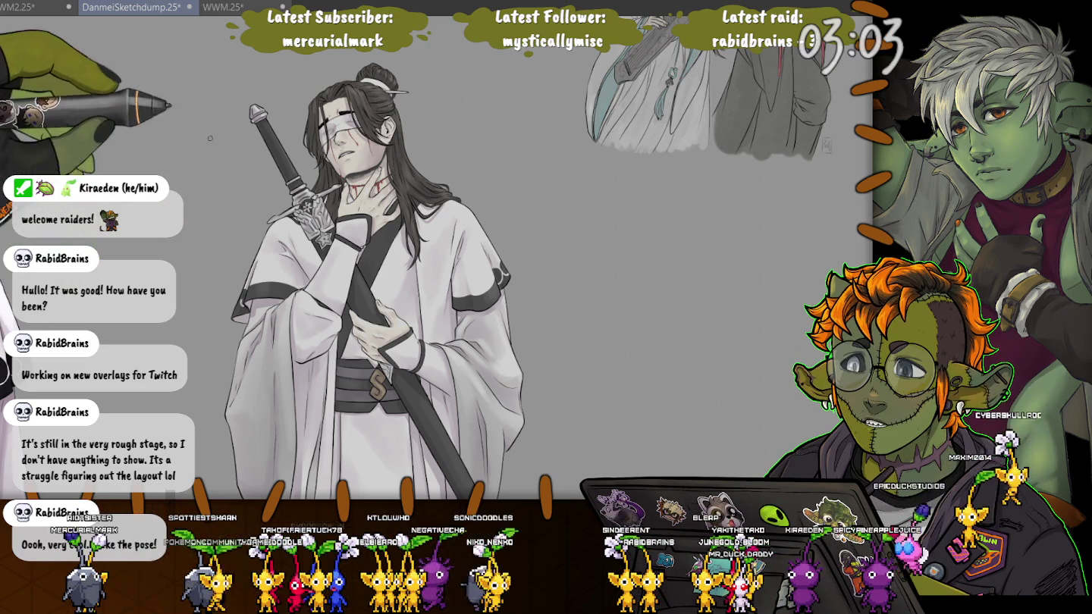
pyautogui.scroll(-2, 365, 273)
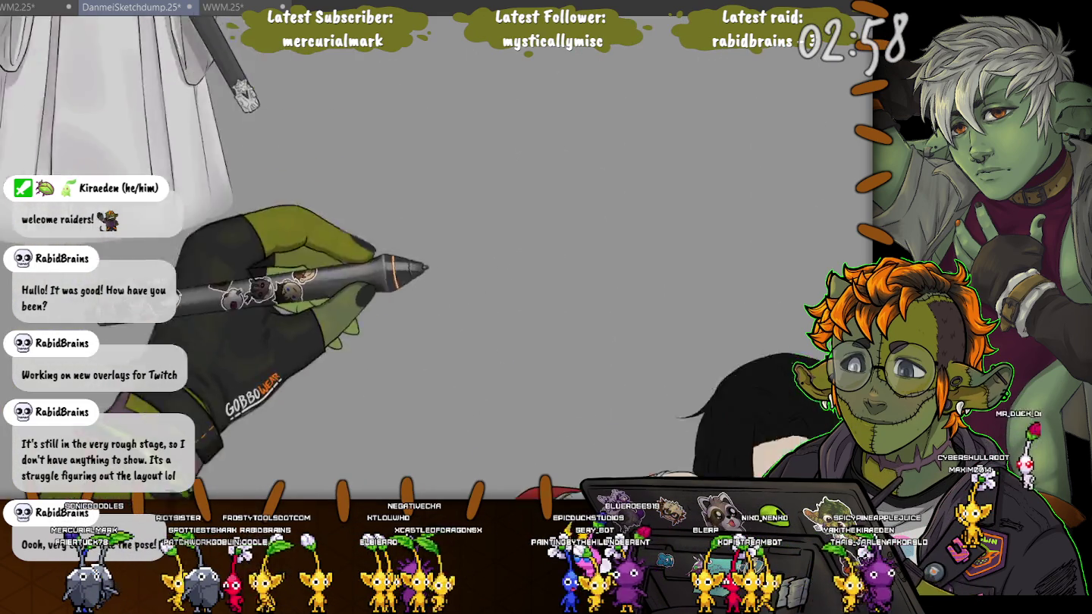
pyautogui.scroll(2, 564, 327)
pyautogui.scroll(2, 564, 328)
pyautogui.scroll(2, 565, 329)
pyautogui.scroll(2, 564, 328)
pyautogui.scroll(2, 565, 327)
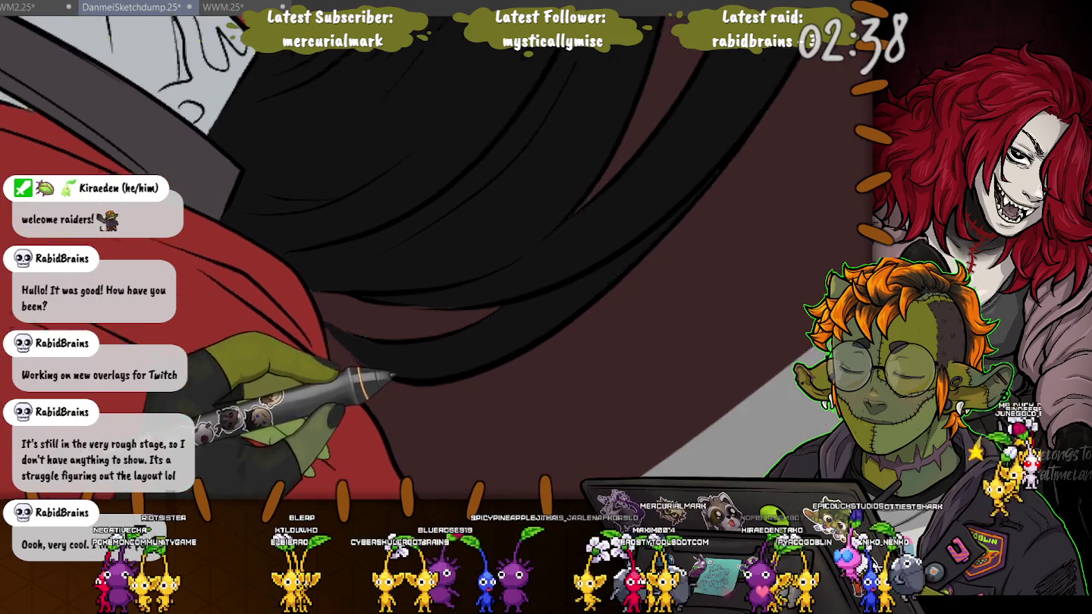
pyautogui.moveTo(654, 472); pyautogui.dragTo(530, 304)
pyautogui.press('5')
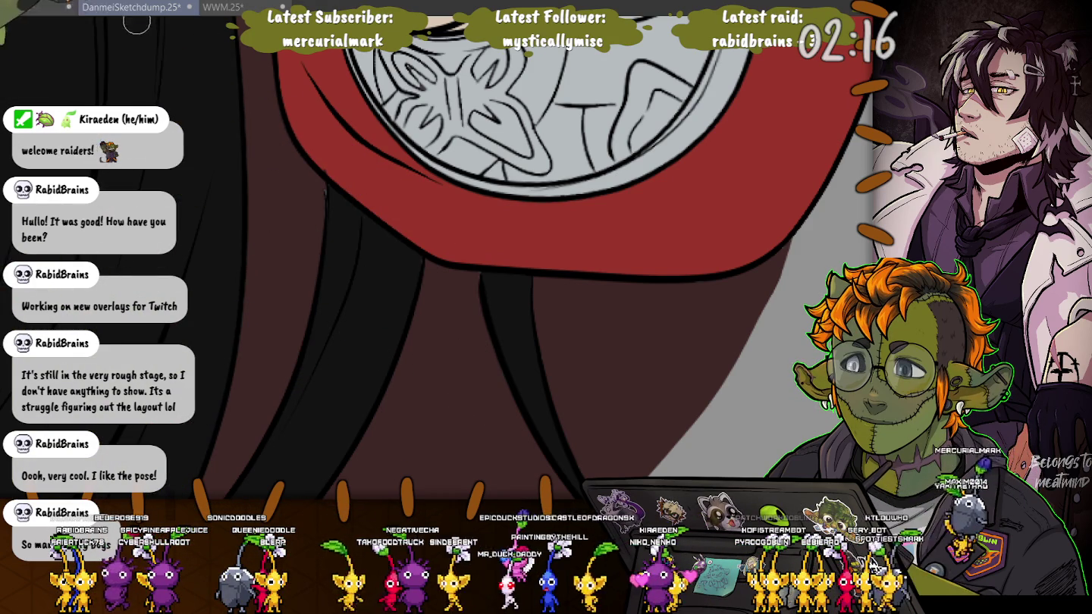
pyautogui.scroll(-2, 413, 285)
# Bucket-fill the cushion's upper and lower areas with flat yellow.
pyautogui.scroll(-2, 414, 285)
pyautogui.scroll(-2, 414, 285)
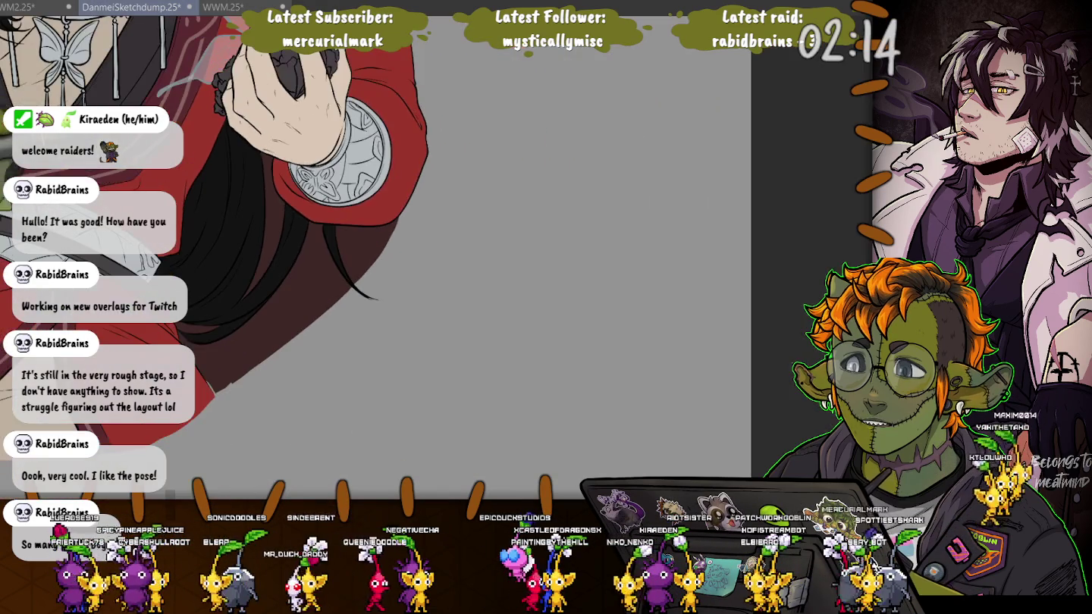
pyautogui.scroll(-3, 319, 244)
pyautogui.scroll(-1, 318, 244)
pyautogui.scroll(-1, 319, 244)
pyautogui.scroll(-1, 658, 123)
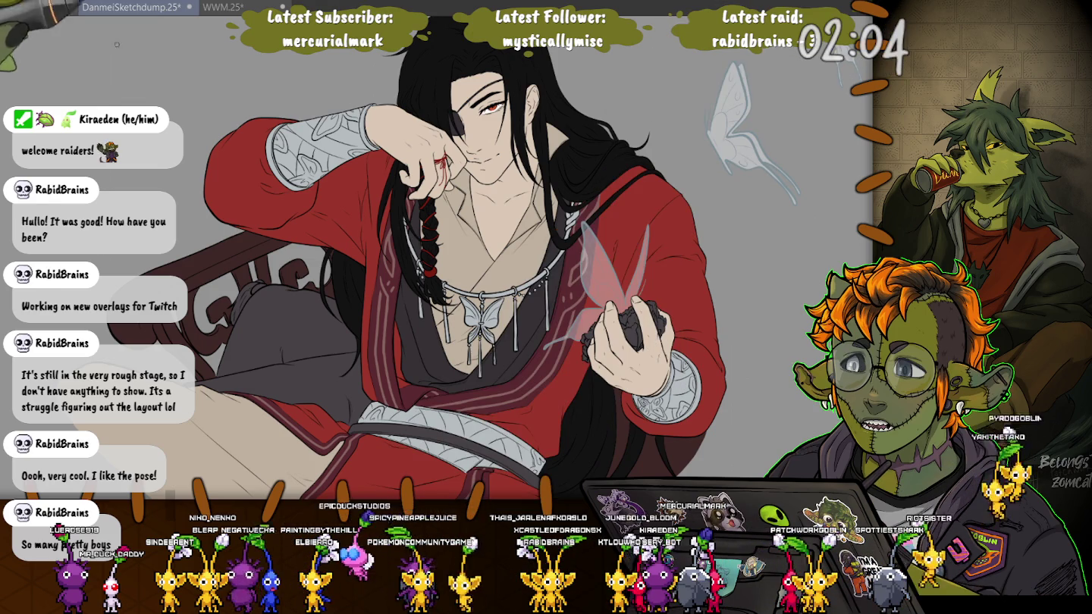
pyautogui.scroll(1, 265, 227)
pyautogui.scroll(1, 272, 254)
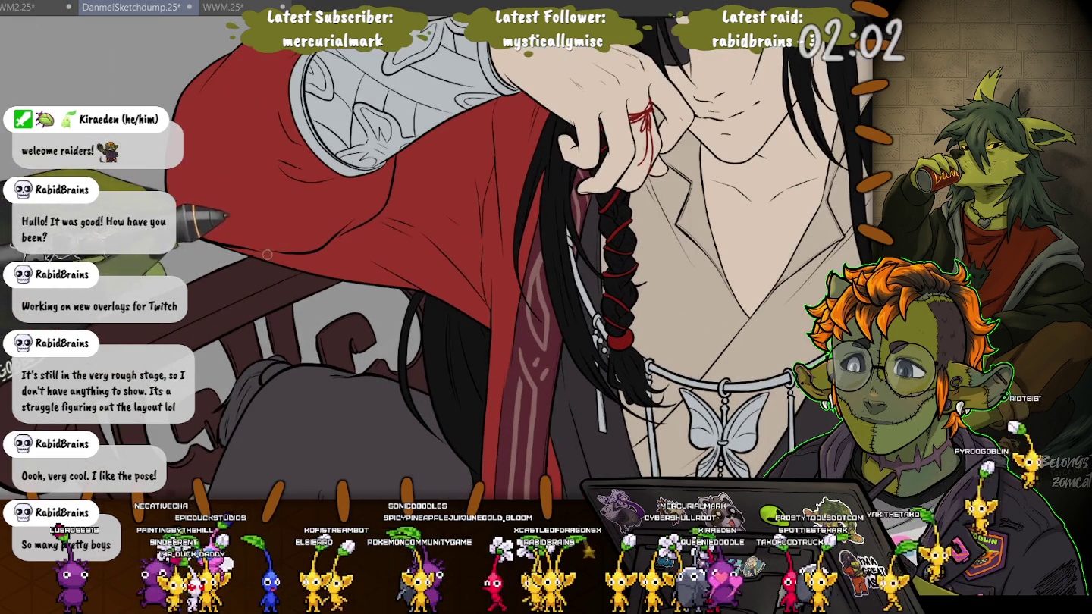
pyautogui.moveTo(271, 254); pyautogui.dragTo(248, 42)
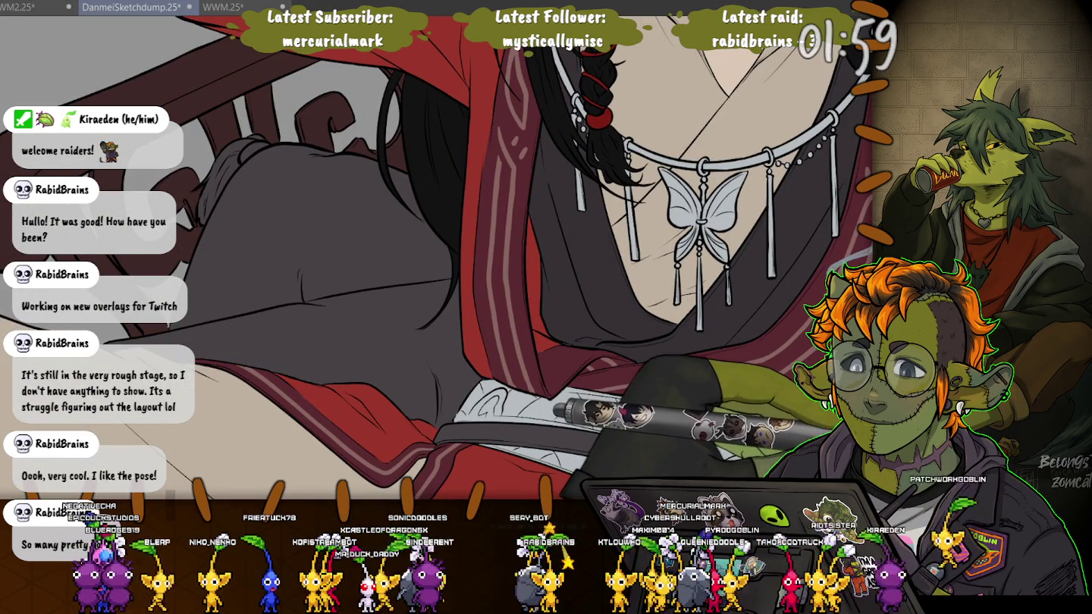
pyautogui.click(251, 205)
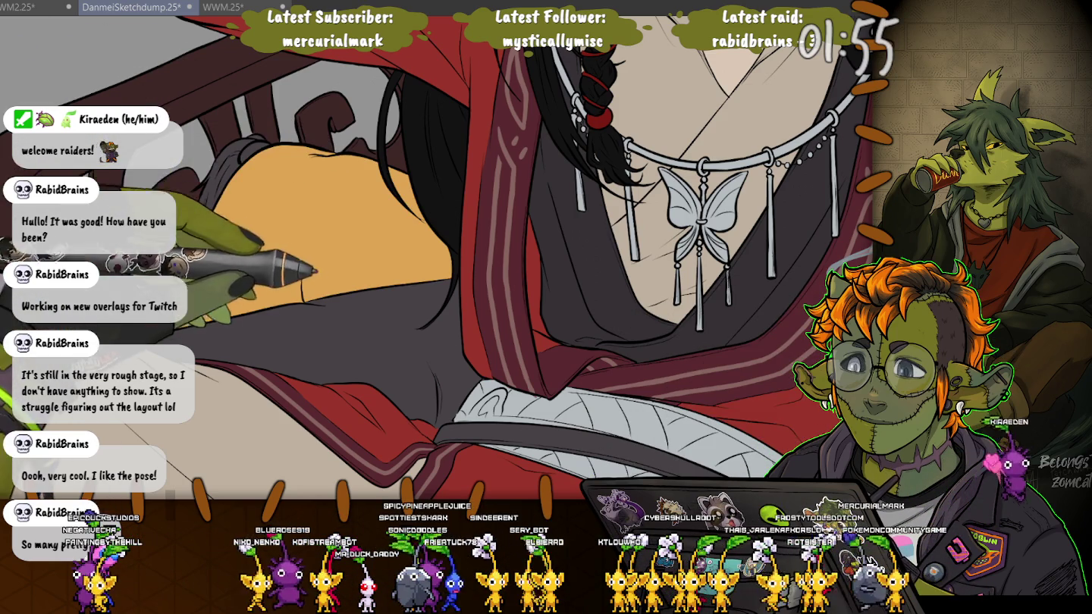
pyautogui.click(303, 310)
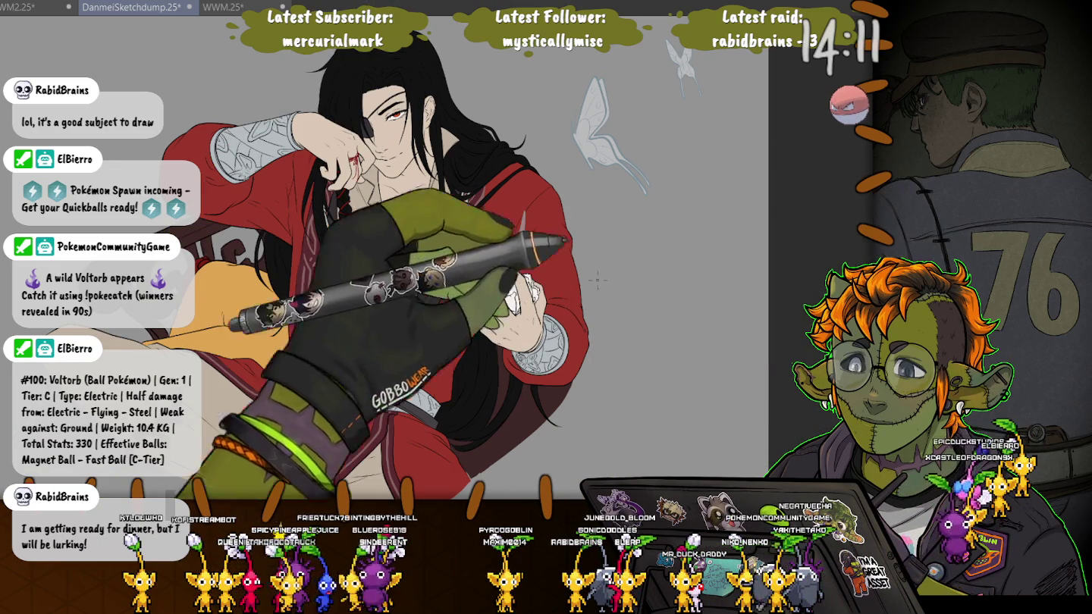
# Paint dark-red curves, squiggles, a wavy stroke and a swirl onto the yellow cushion.
pyautogui.scroll(3, 340, 309)
pyautogui.scroll(2, 240, 246)
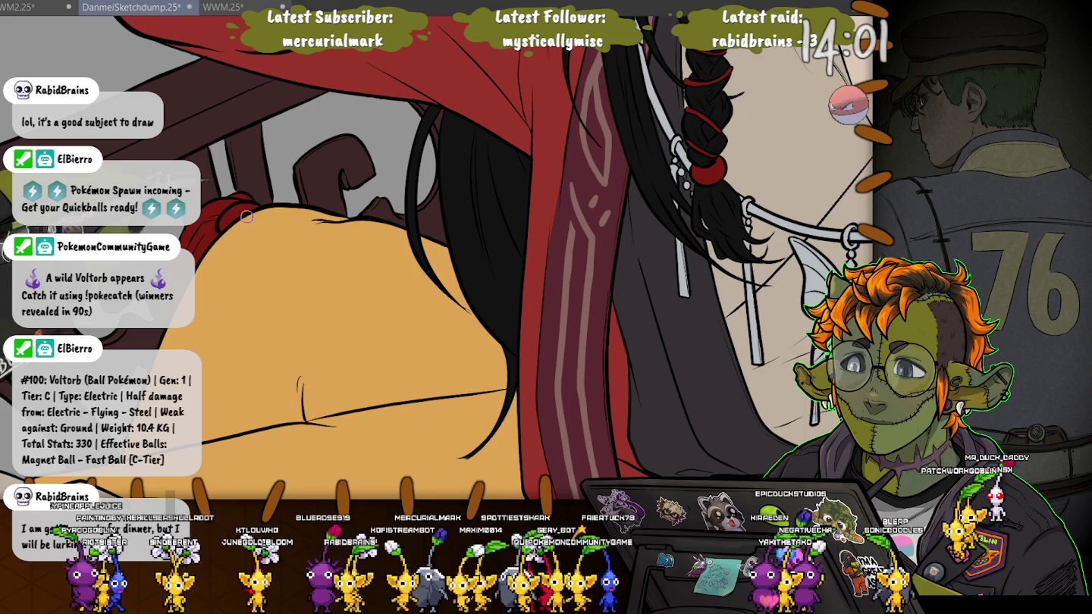
pyautogui.moveTo(244, 218)
pyautogui.mouseDown()
pyautogui.moveTo(330, 312)
pyautogui.moveTo(231, 309)
pyautogui.moveTo(243, 220)
pyautogui.mouseUp()
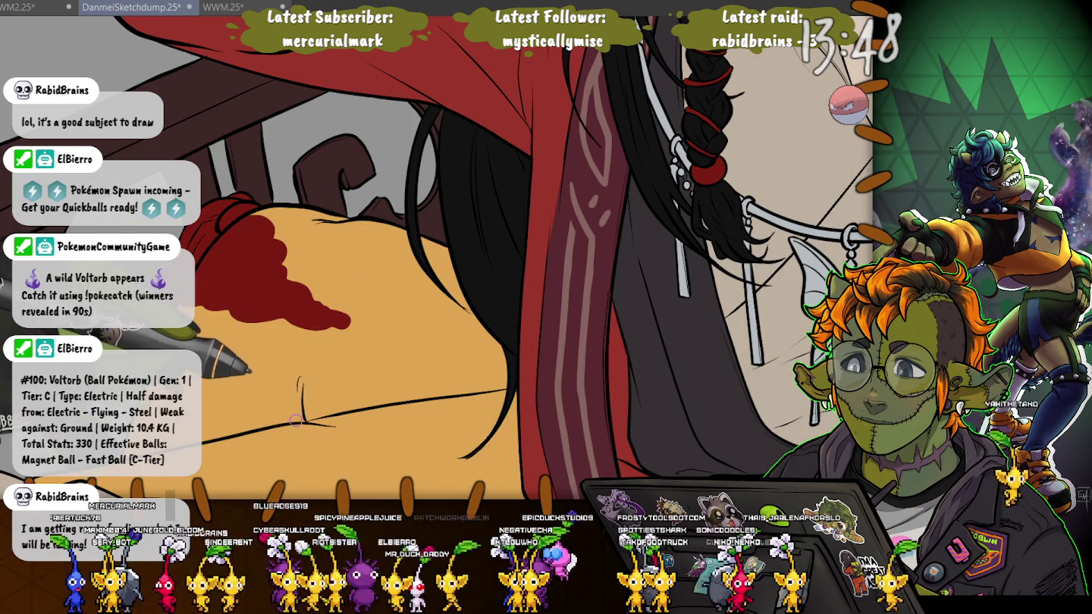
pyautogui.moveTo(297, 417); pyautogui.dragTo(205, 425)
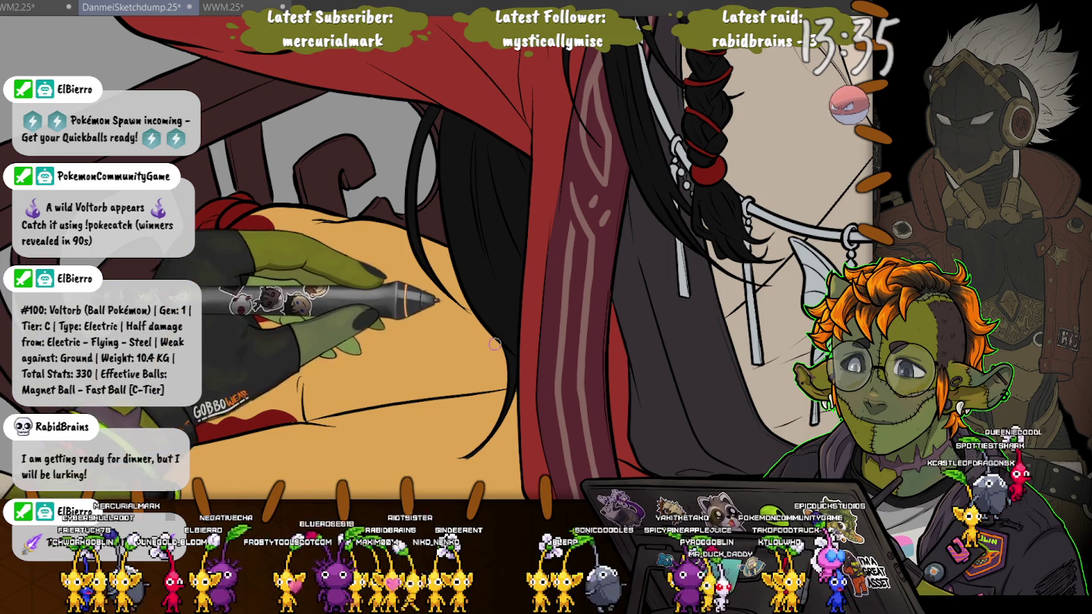
pyautogui.moveTo(502, 352)
pyautogui.mouseDown()
pyautogui.moveTo(447, 379)
pyautogui.moveTo(483, 351)
pyautogui.mouseUp()
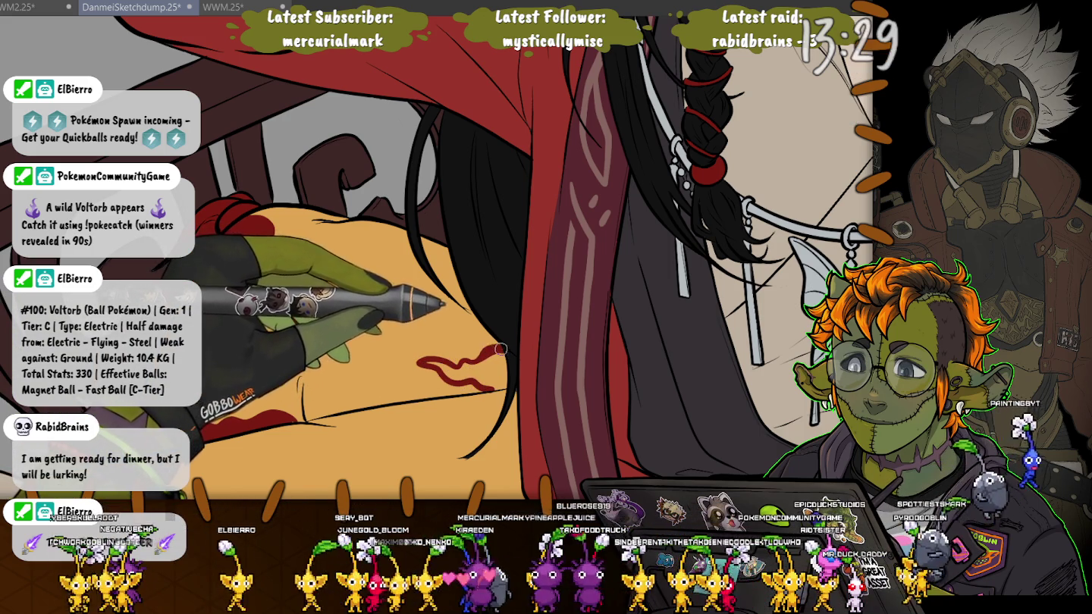
pyautogui.moveTo(483, 352); pyautogui.dragTo(427, 363)
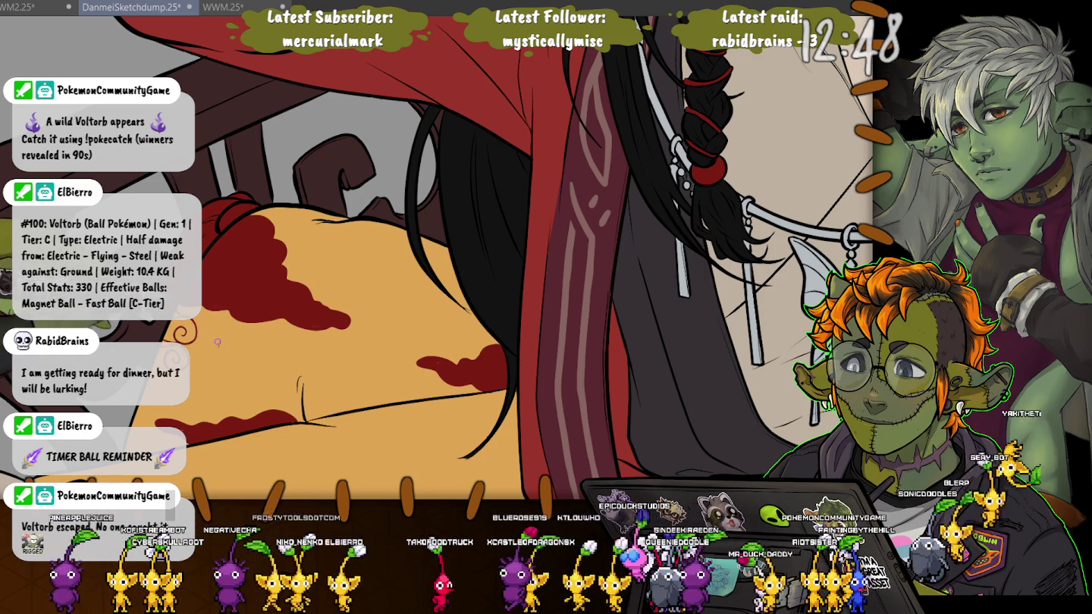
pyautogui.moveTo(217, 343)
pyautogui.mouseDown()
pyautogui.moveTo(199, 348)
pyautogui.moveTo(241, 366)
pyautogui.mouseUp()
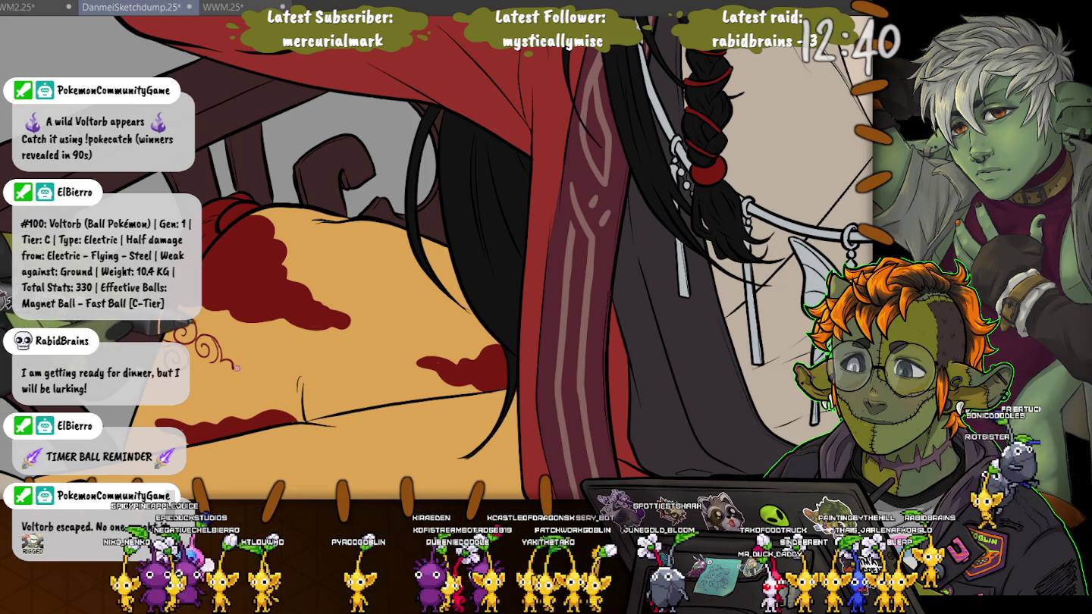
# Extend the red swirl, undo the recent red strokes, and sketch a line across the cushion.
pyautogui.moveTo(235, 367); pyautogui.dragTo(241, 382)
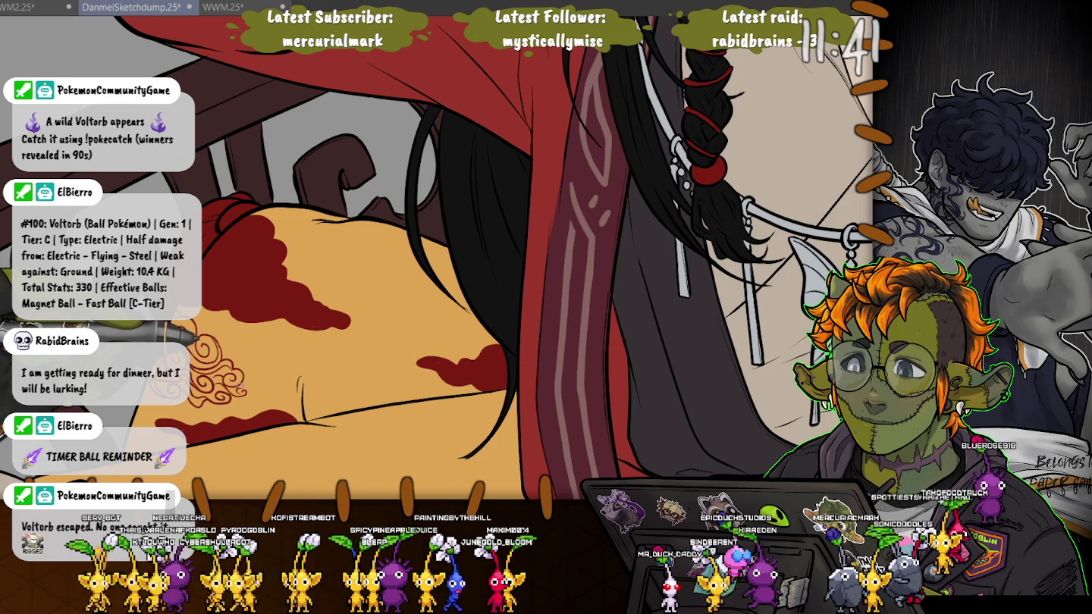
pyautogui.moveTo(199, 345); pyautogui.dragTo(201, 348)
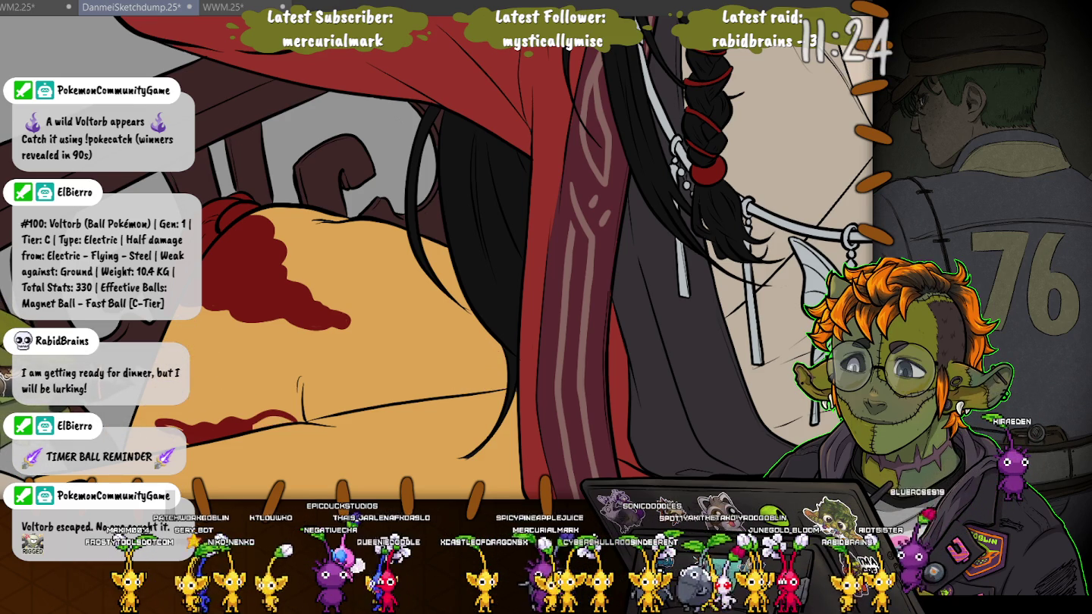
pyautogui.hotkey('ctrl', 'z')
pyautogui.hotkey('ctrl', 'z')
pyautogui.hotkey('ctrl', 'z')
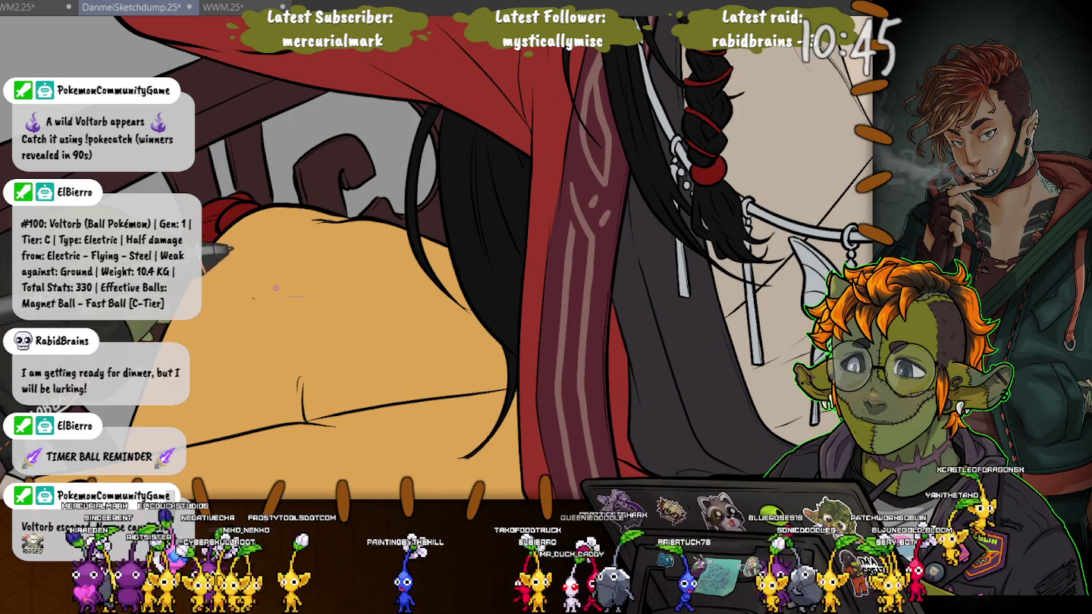
pyautogui.moveTo(296, 296)
pyautogui.mouseDown()
pyautogui.moveTo(244, 294)
pyautogui.moveTo(187, 337)
pyautogui.mouseUp()
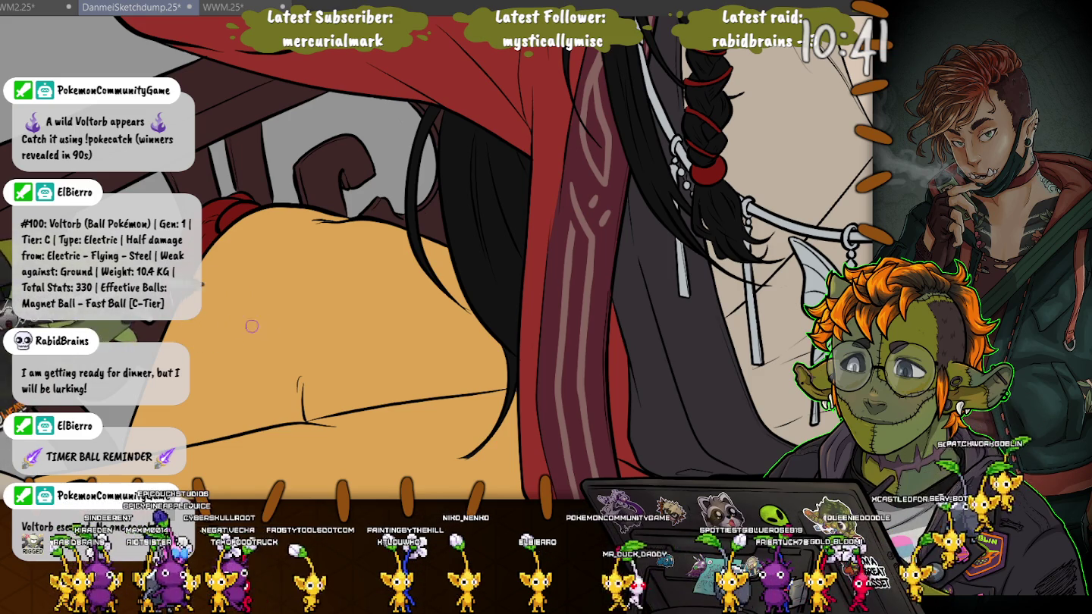
# Shrink the brush and redraw short squiggles on the cushion, undoing failed strokes.
pyautogui.moveTo(324, 317); pyautogui.dragTo(267, 319)
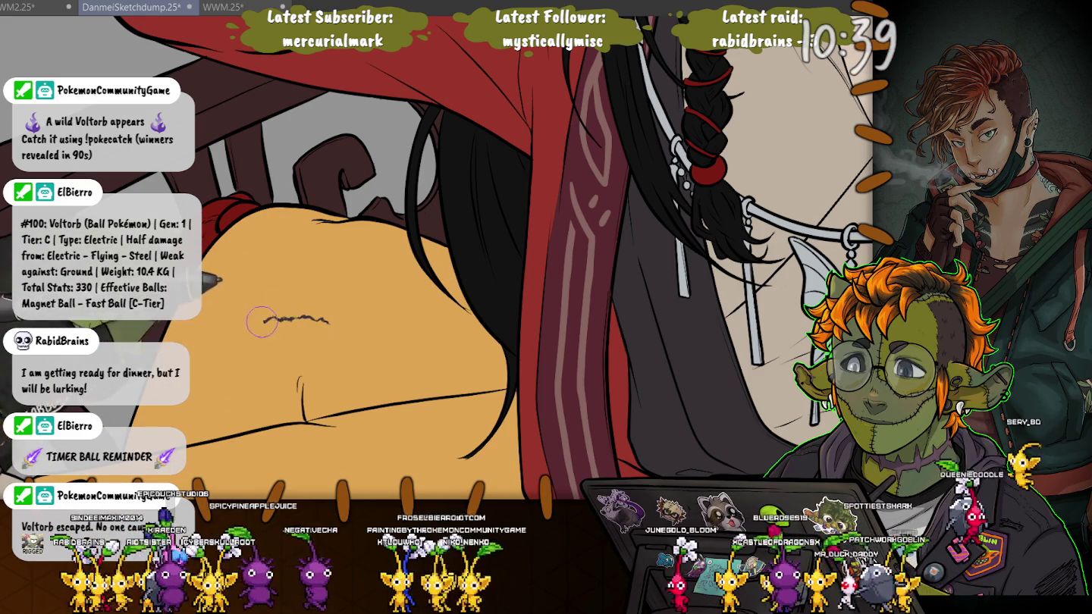
pyautogui.hotkey('ctrl', 'z')
pyautogui.hotkey('ctrl', 'z')
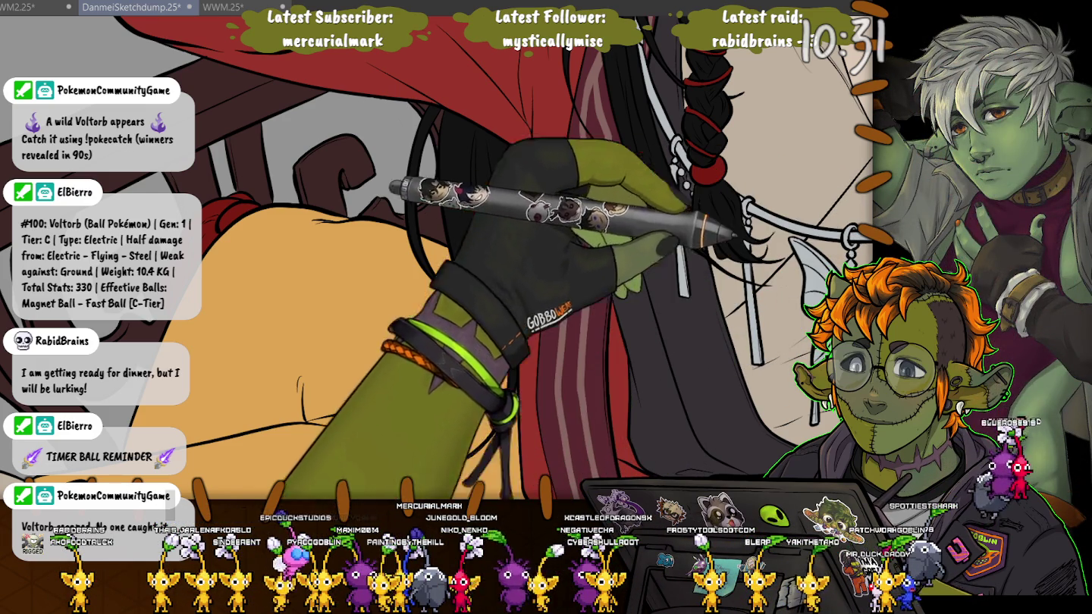
pyautogui.press('[')
pyautogui.press('[')
pyautogui.press('[')
pyautogui.press('[')
pyautogui.press('[')
pyautogui.press('[')
pyautogui.press('[')
pyautogui.press('[')
pyautogui.press('[')
pyautogui.moveTo(349, 331)
pyautogui.mouseDown()
pyautogui.moveTo(266, 310)
pyautogui.moveTo(211, 364)
pyautogui.mouseUp()
pyautogui.hotkey('ctrl', 'z')
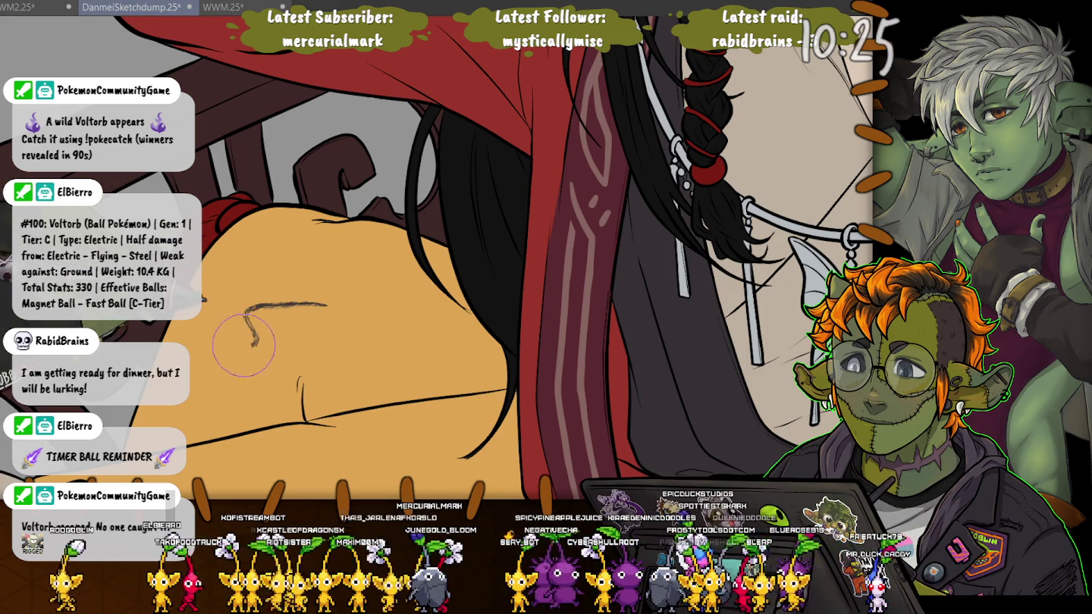
pyautogui.hotkey('ctrl', 'z')
pyautogui.moveTo(318, 305); pyautogui.dragTo(254, 319)
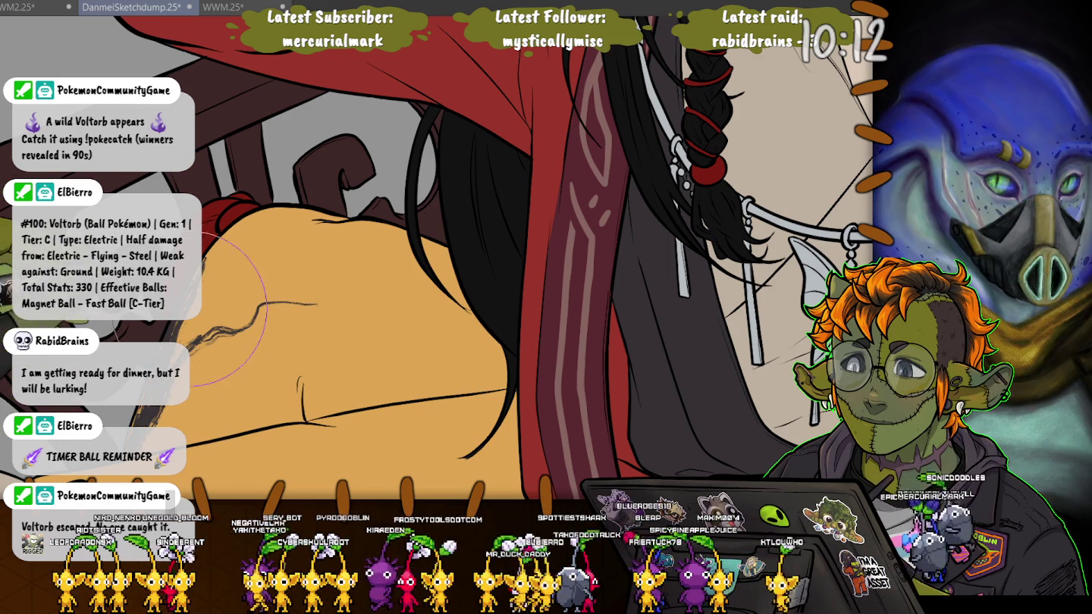
# Sketch long ornament lines along the cushion's top contour and across its surface.
pyautogui.moveTo(228, 247)
pyautogui.mouseDown()
pyautogui.moveTo(296, 216)
pyautogui.moveTo(334, 223)
pyautogui.mouseUp()
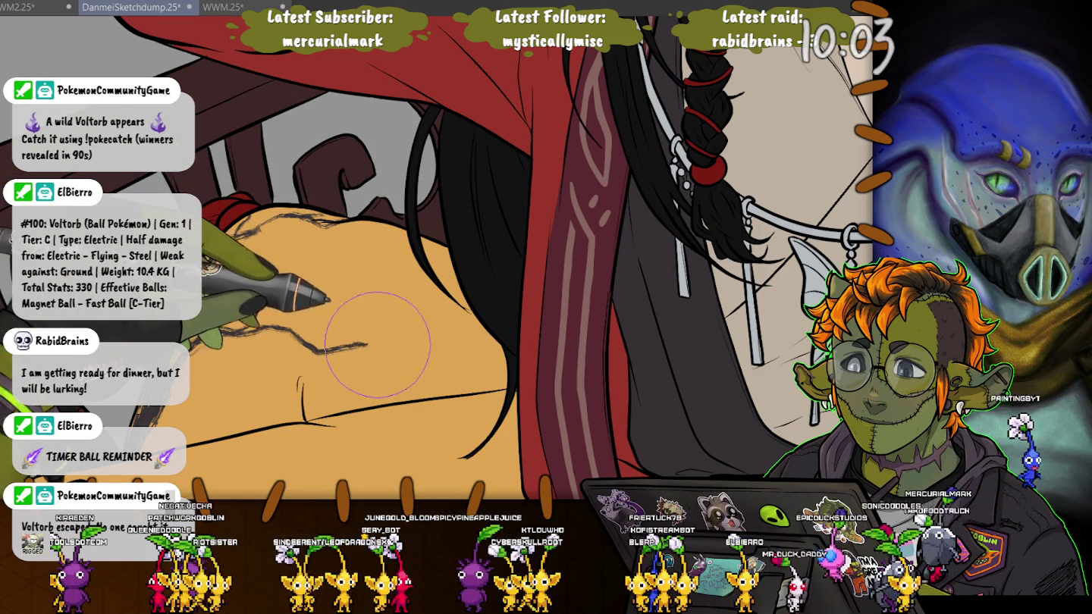
pyautogui.moveTo(262, 318); pyautogui.dragTo(451, 375)
pyautogui.moveTo(190, 345); pyautogui.dragTo(304, 334)
pyautogui.moveTo(242, 313)
pyautogui.mouseDown()
pyautogui.moveTo(318, 302)
pyautogui.moveTo(251, 283)
pyautogui.mouseUp()
pyautogui.moveTo(216, 248); pyautogui.dragTo(349, 220)
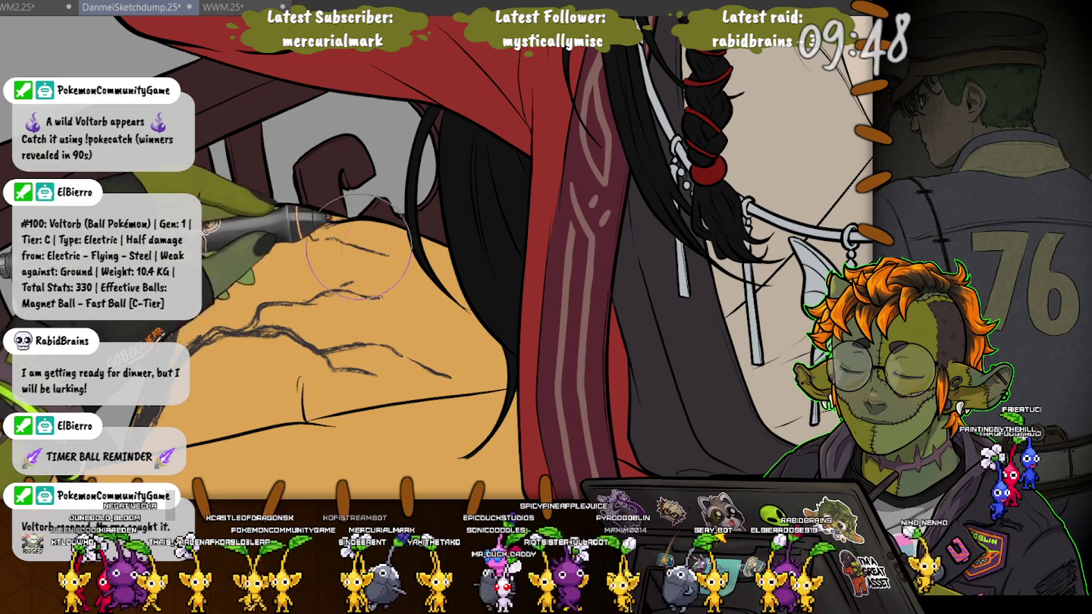
pyautogui.moveTo(314, 237); pyautogui.dragTo(380, 261)
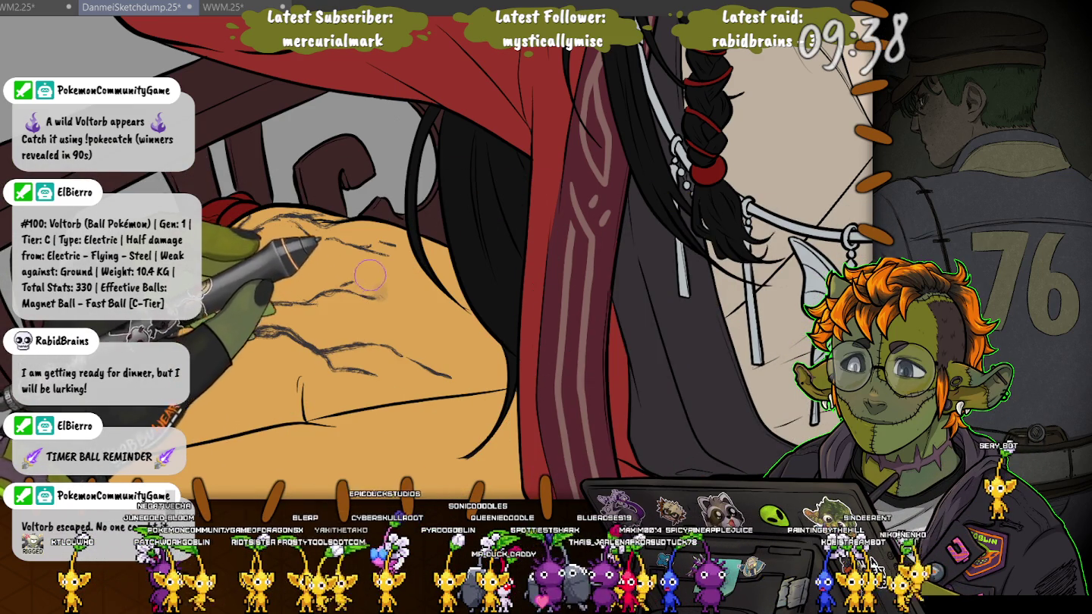
# Save the drawing and reduce the brush size further.
pyautogui.press('[')
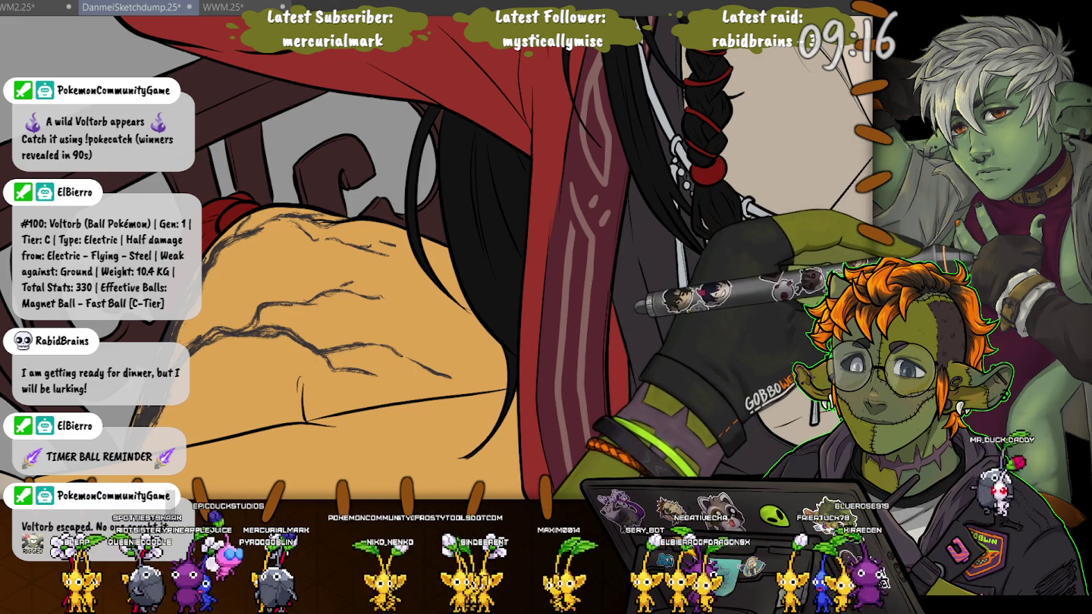
pyautogui.hotkey('ctrl', 's')
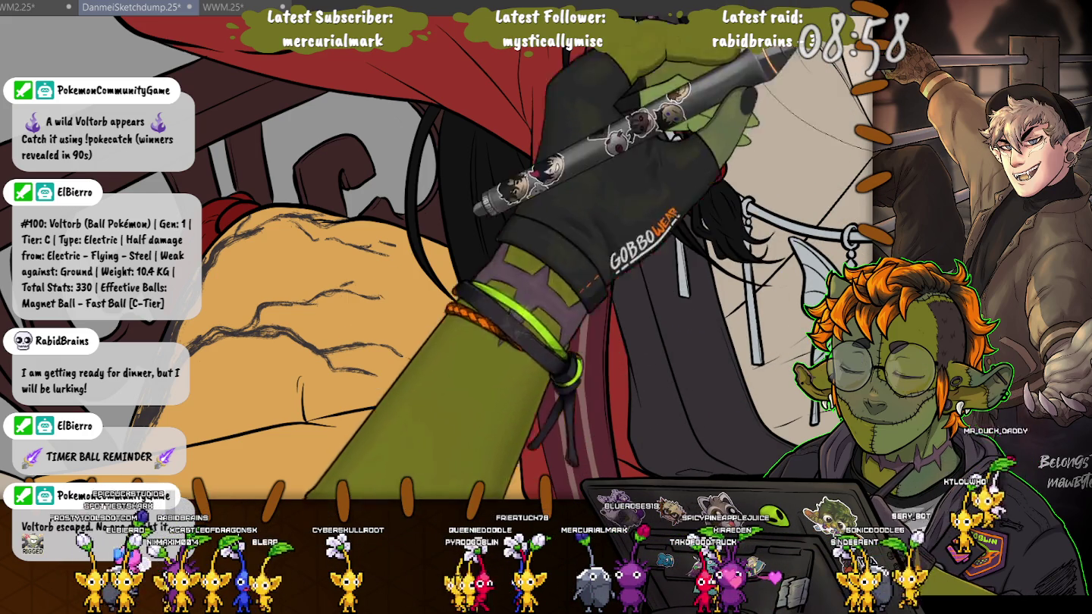
pyautogui.press('[')
pyautogui.press('[')
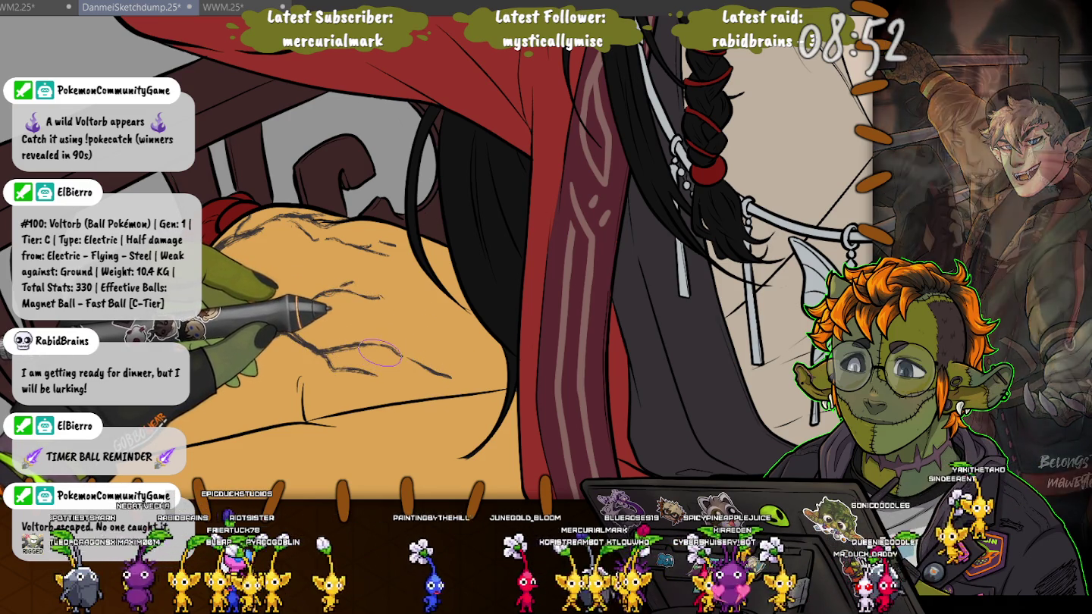
pyautogui.press('[')
pyautogui.press('[')
pyautogui.press('[')
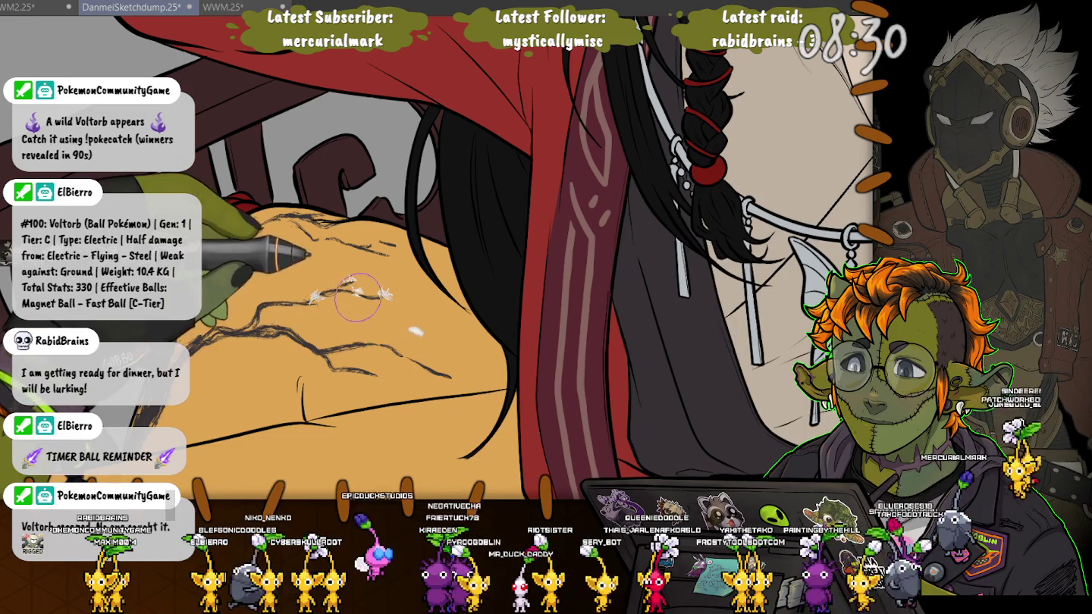
# Place white blossoms and a short dark twig along the cushion's branches.
pyautogui.moveTo(409, 334); pyautogui.dragTo(422, 329)
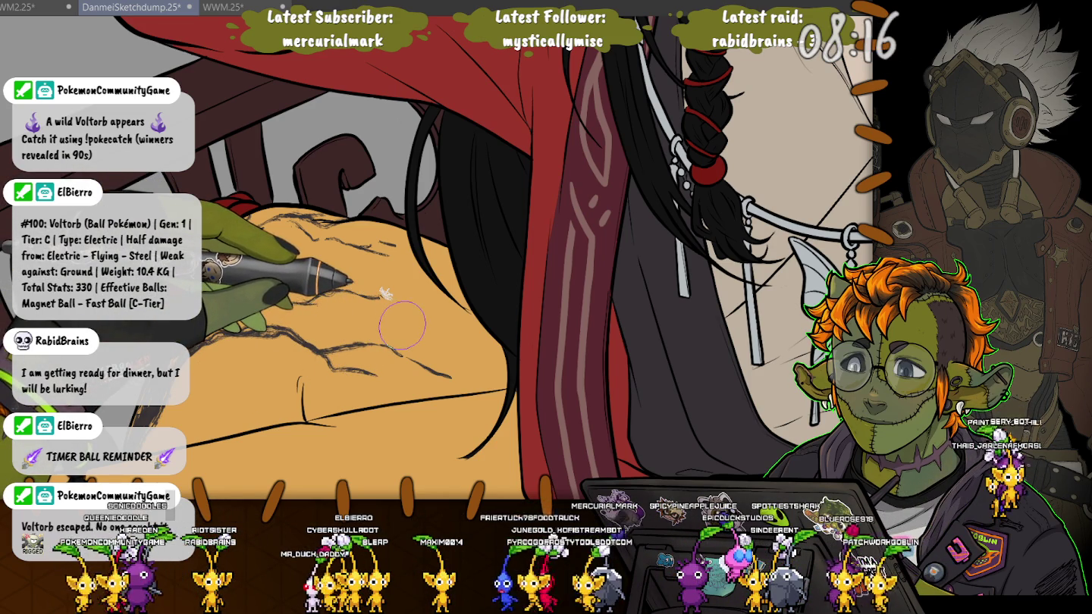
pyautogui.moveTo(351, 298); pyautogui.dragTo(383, 295)
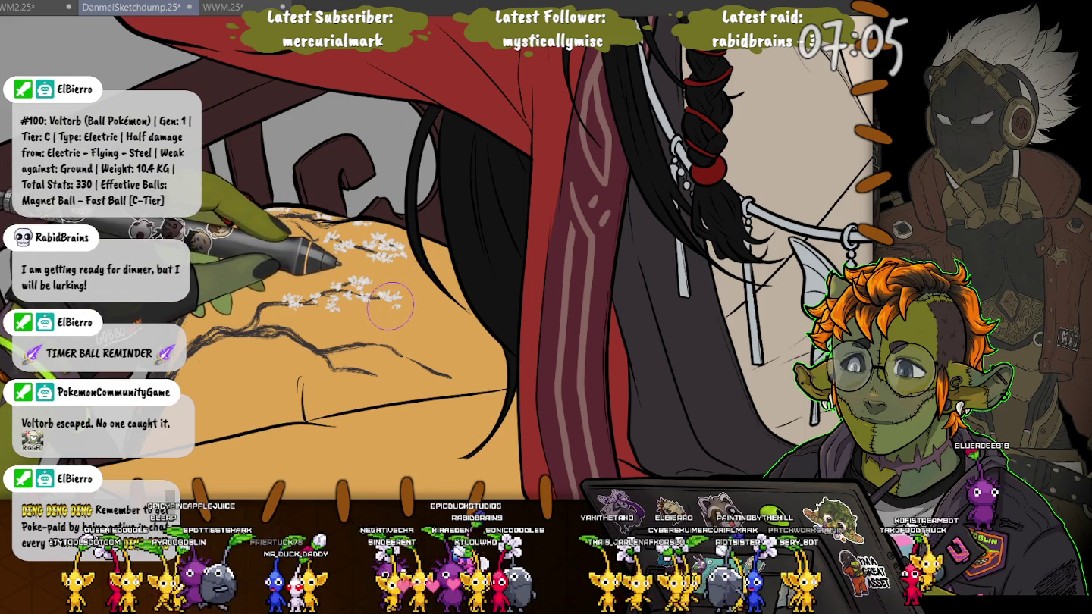
pyautogui.click(363, 340)
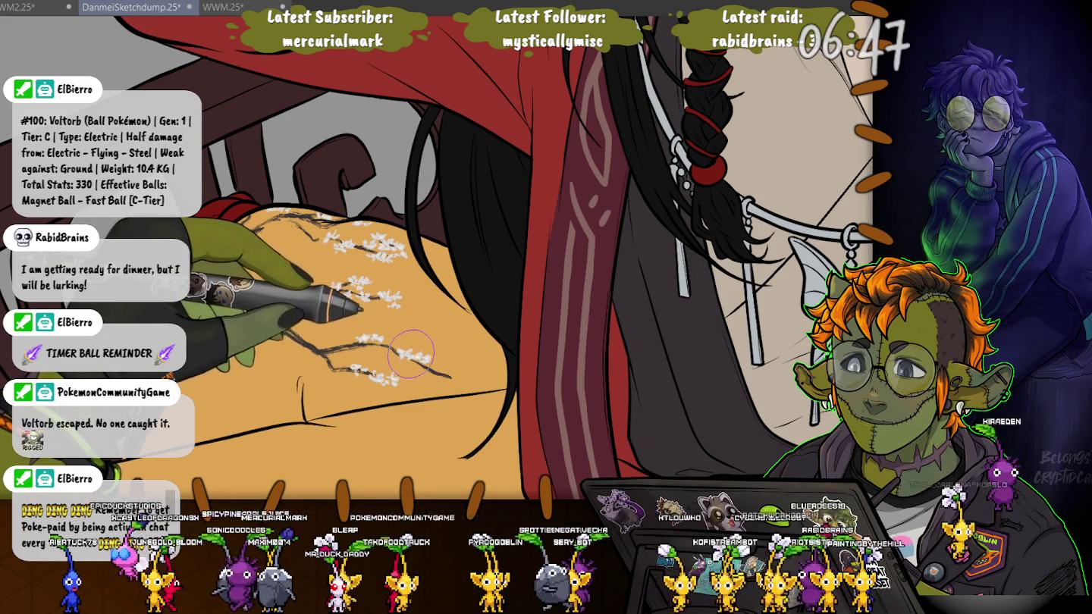
pyautogui.click(447, 374)
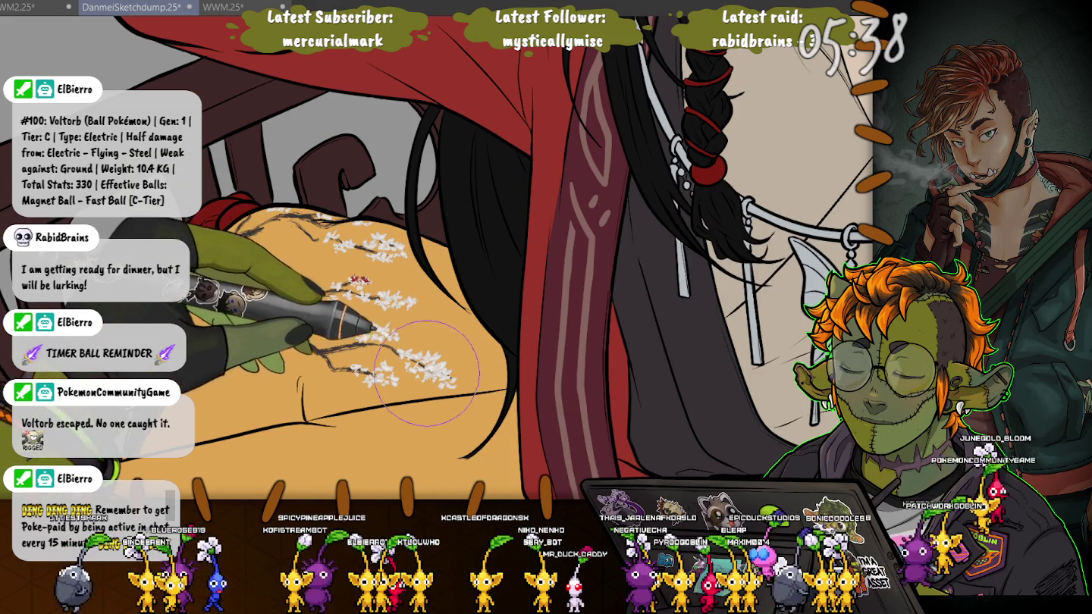
pyautogui.scroll(2, 378, 307)
# Dab red accents into the upper white blossoms, undoing one stray stroke.
pyautogui.scroll(2, 378, 304)
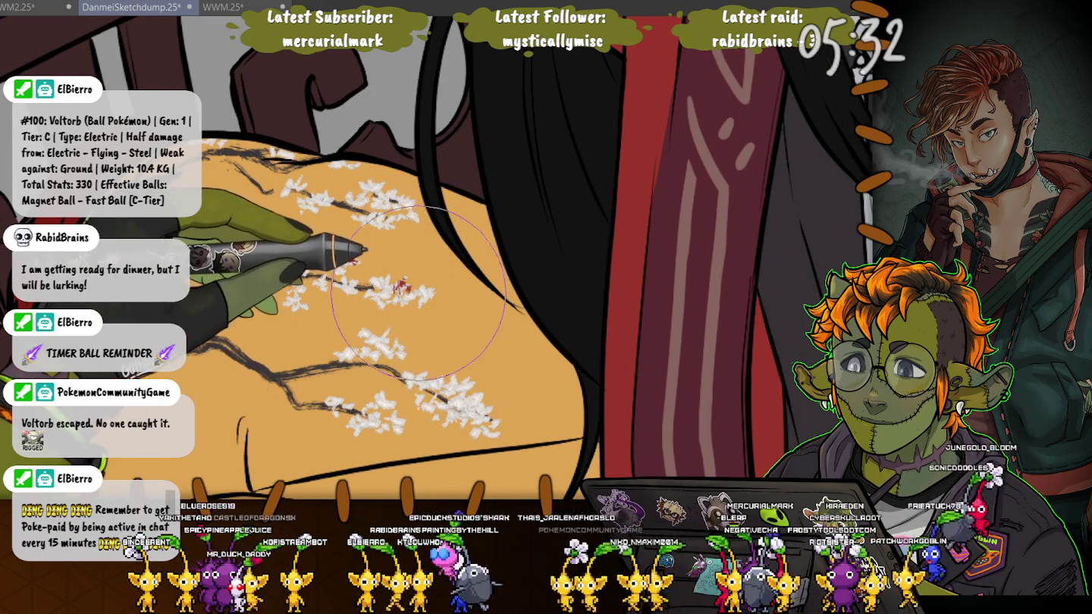
pyautogui.moveTo(327, 260); pyautogui.dragTo(355, 258)
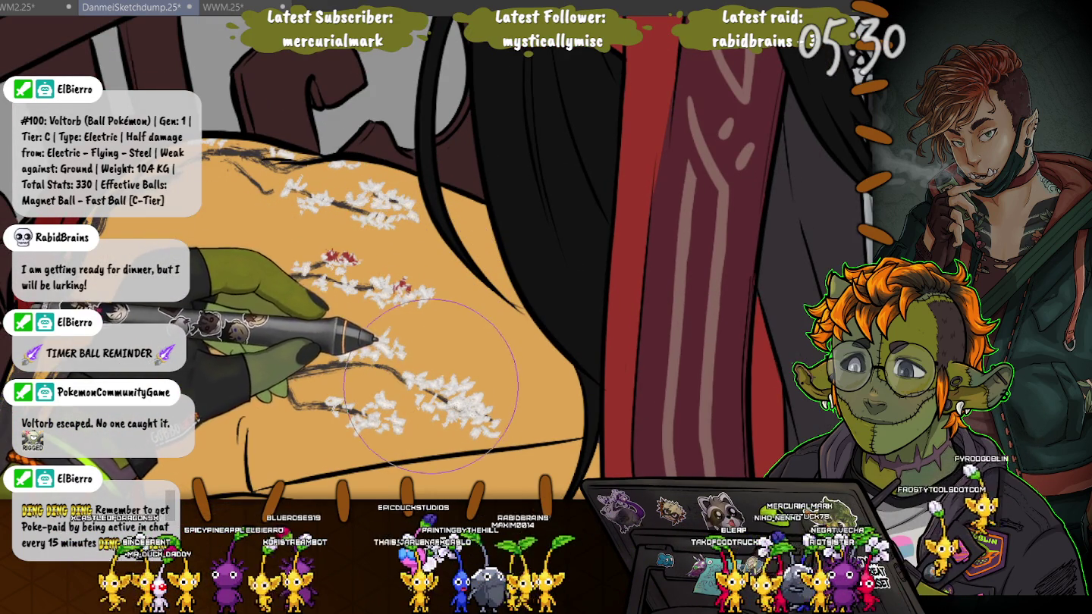
pyautogui.hotkey('ctrl', 'z')
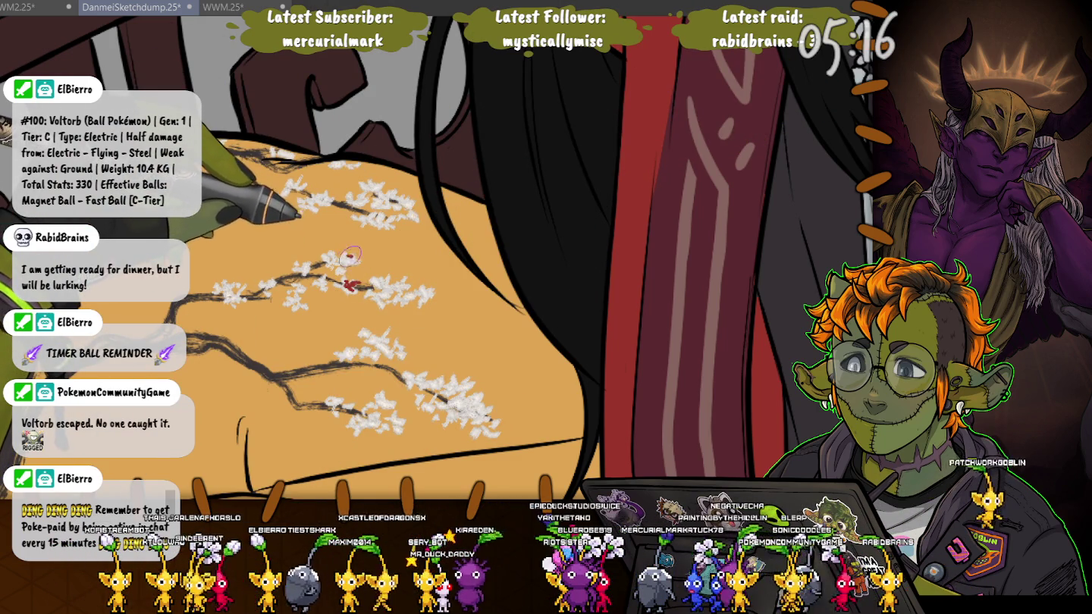
pyautogui.click(386, 284)
pyautogui.click(410, 297)
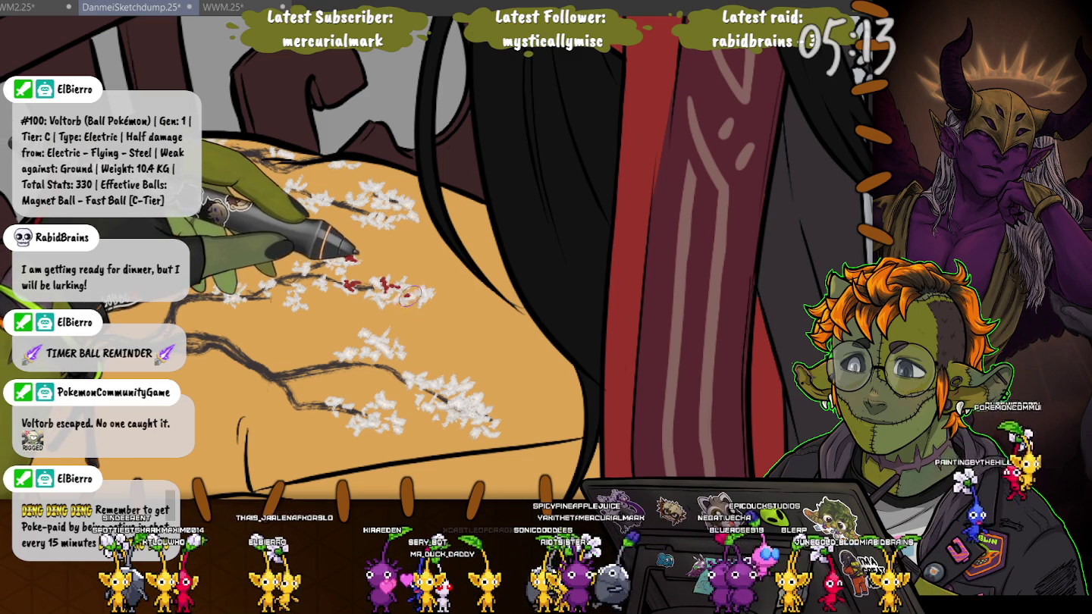
pyautogui.click(425, 293)
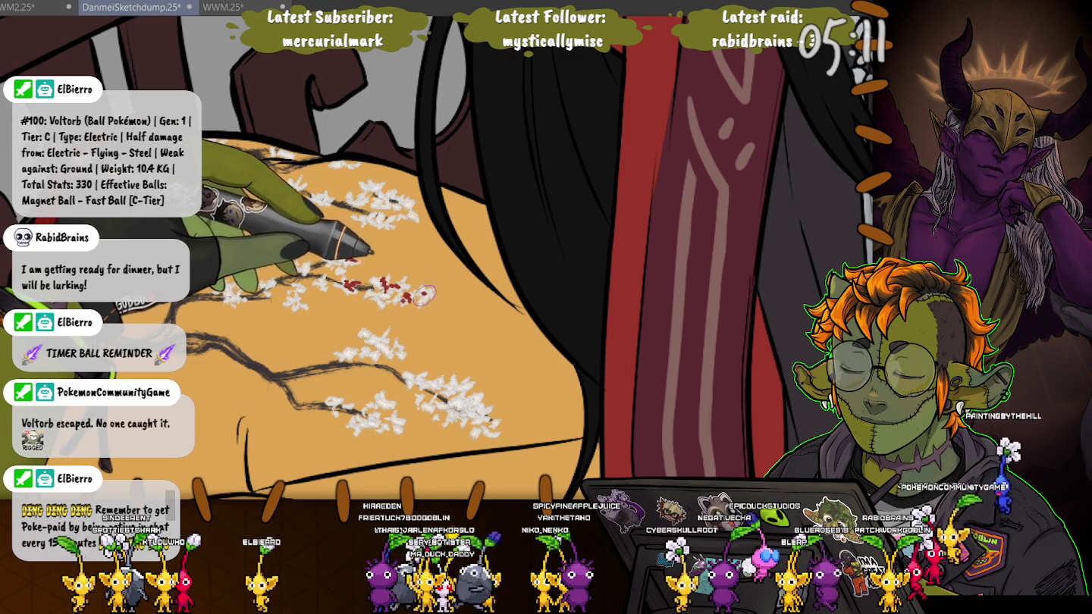
pyautogui.click(350, 256)
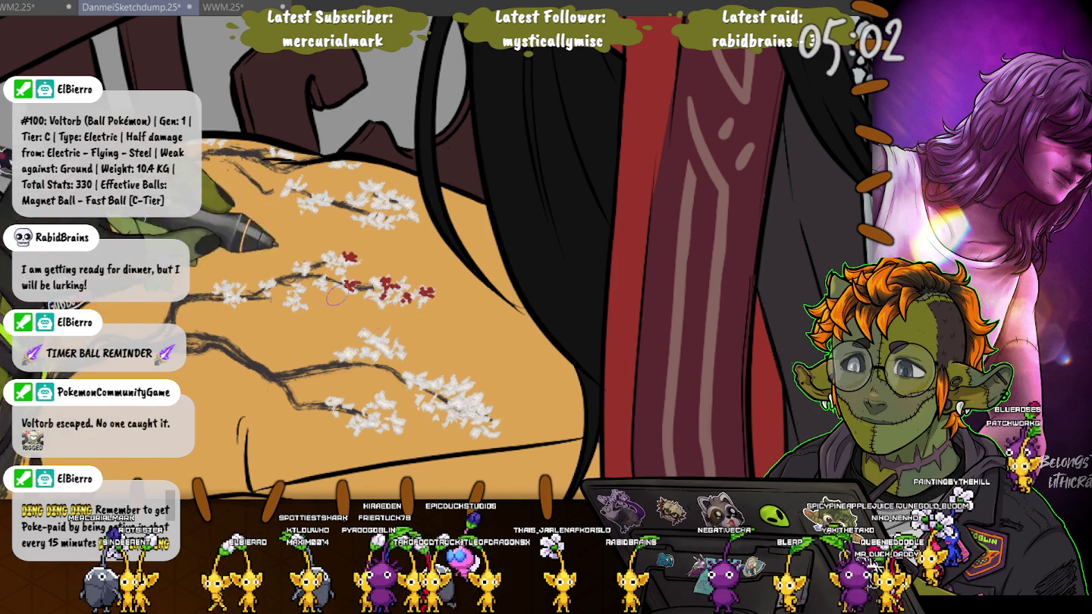
# Add red dabs to the lower blossom cluster and along the upper branch.
pyautogui.click(467, 384)
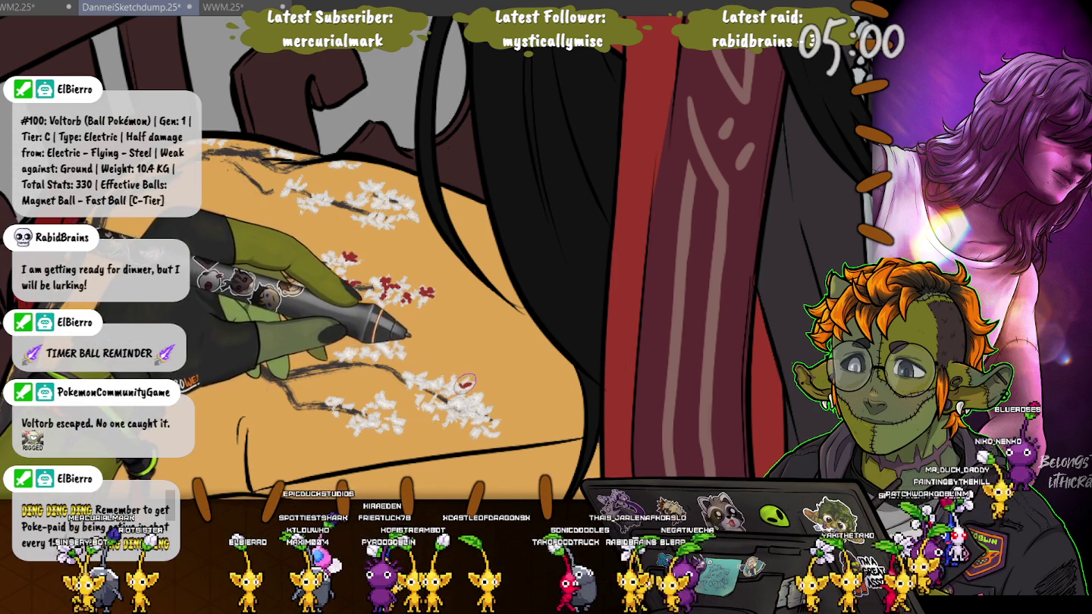
pyautogui.click(466, 386)
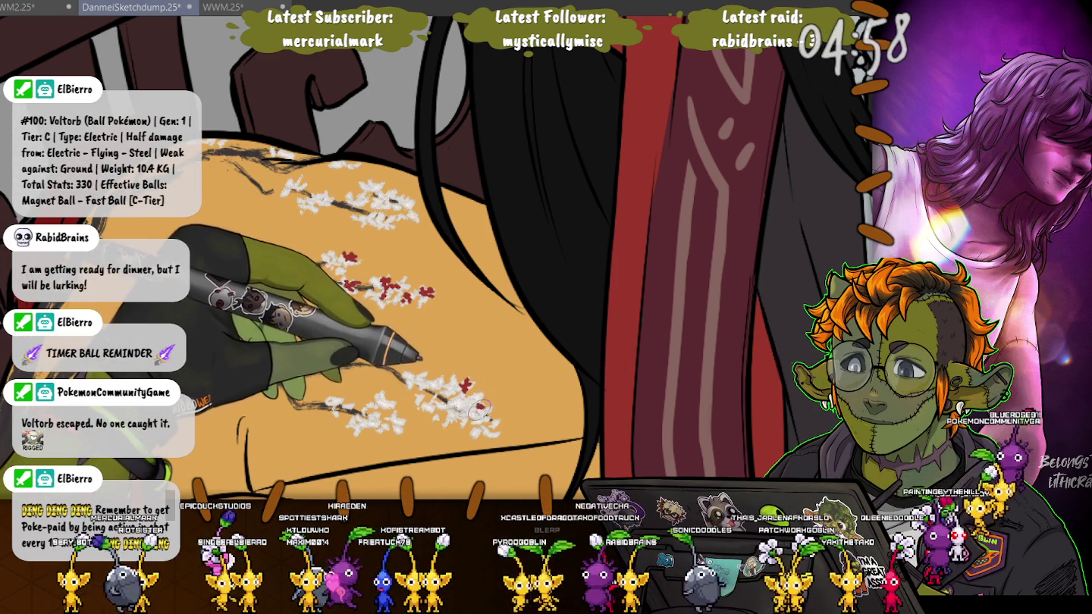
pyautogui.click(478, 409)
pyautogui.click(480, 417)
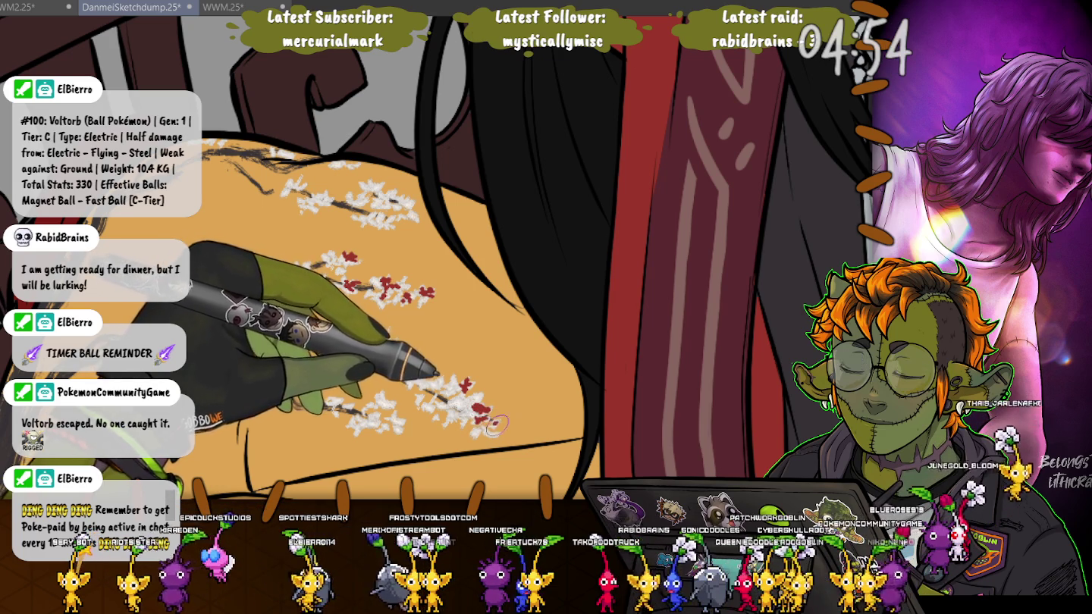
pyautogui.click(486, 429)
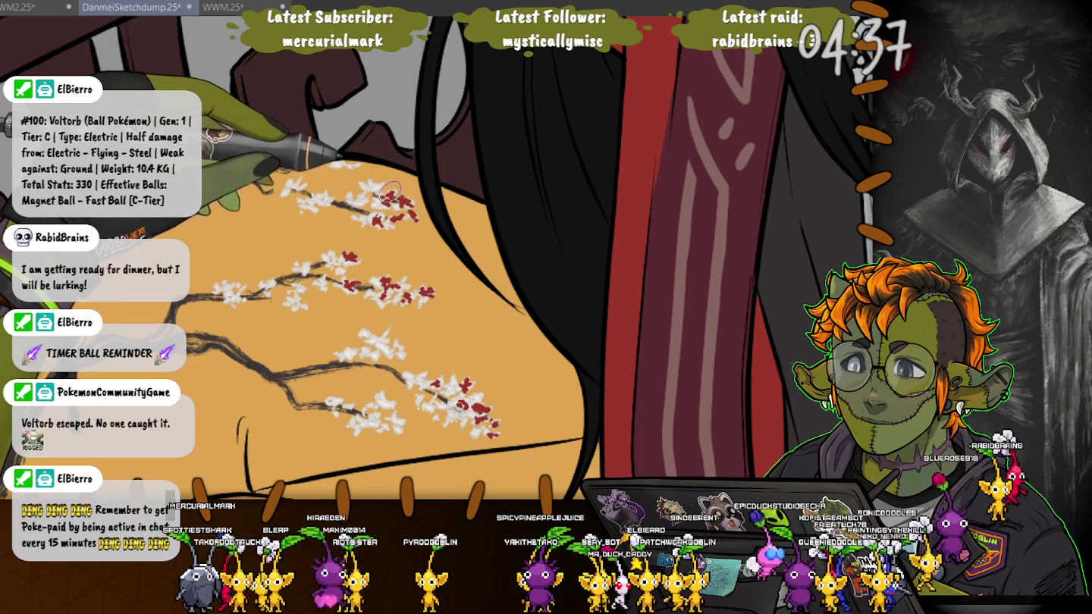
pyautogui.click(349, 168)
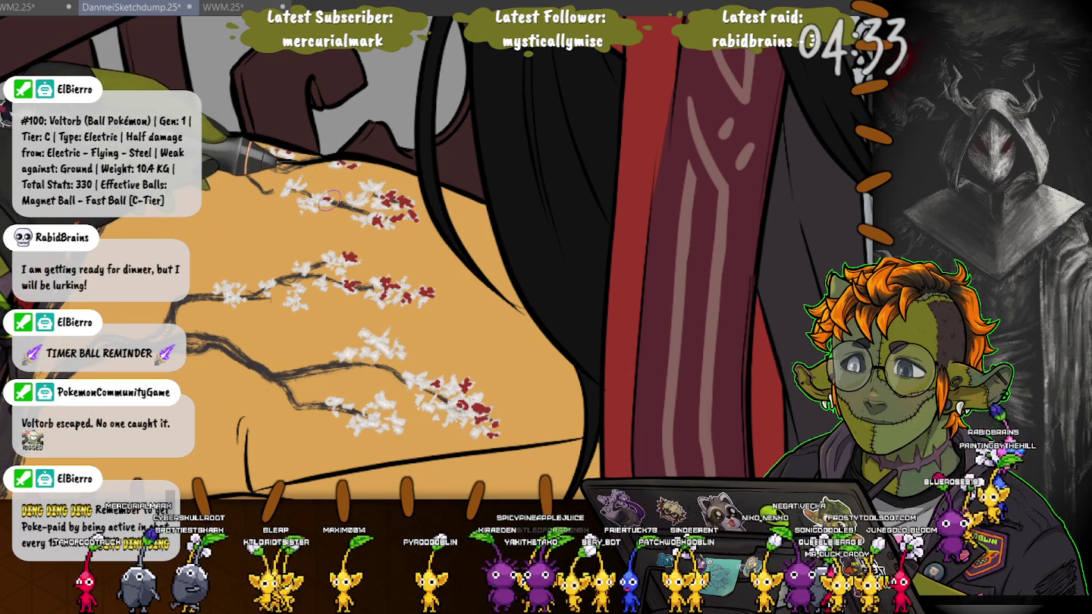
pyautogui.click(359, 198)
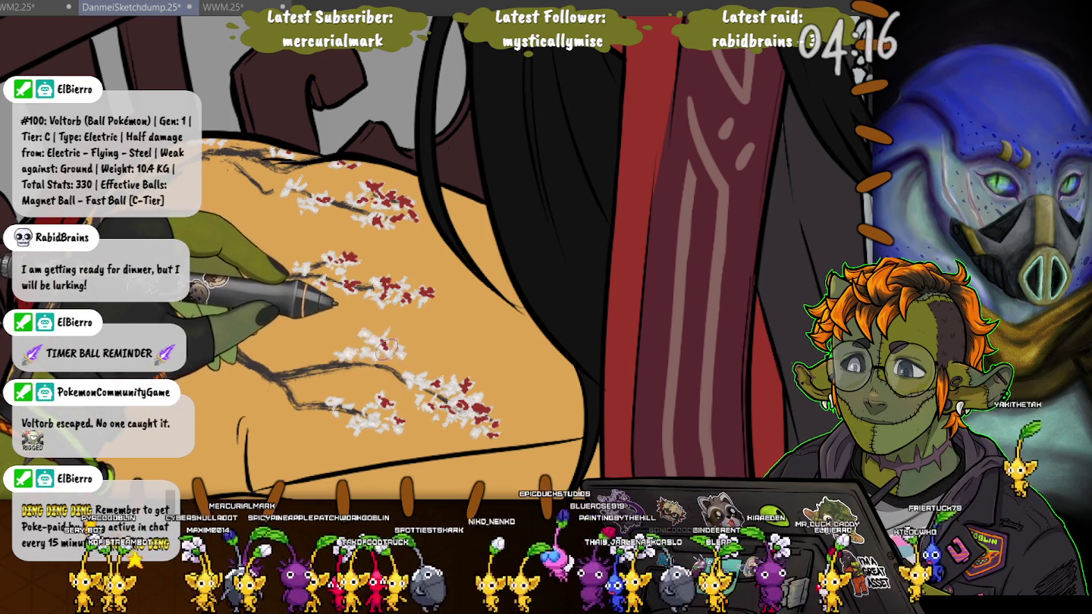
# Zoom out from the cushion toward the character's upper body.
pyautogui.scroll(-3, 376, 347)
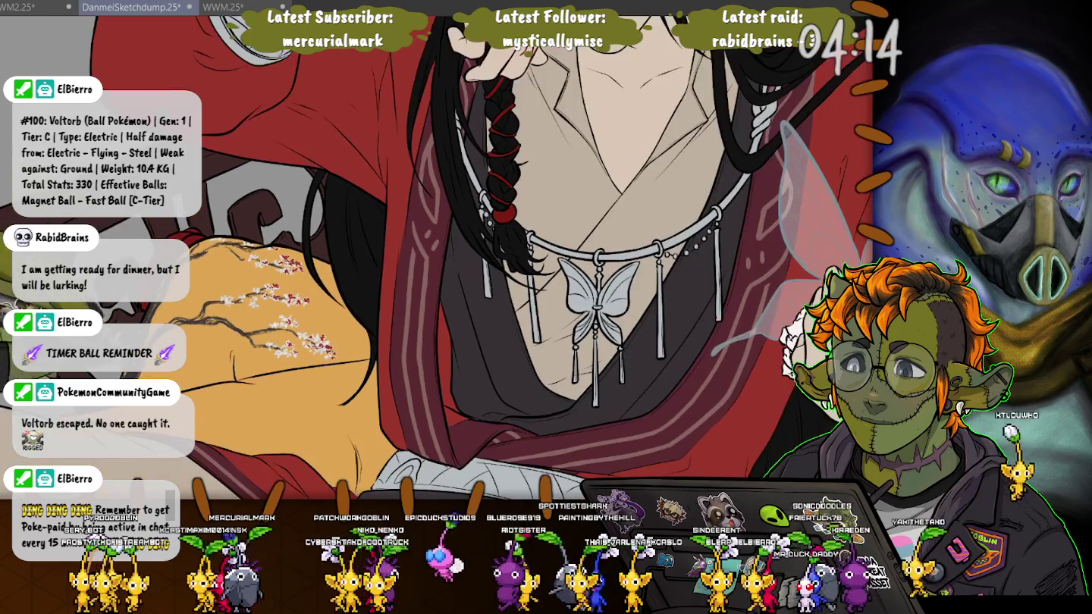
pyautogui.scroll(-2, 160, 387)
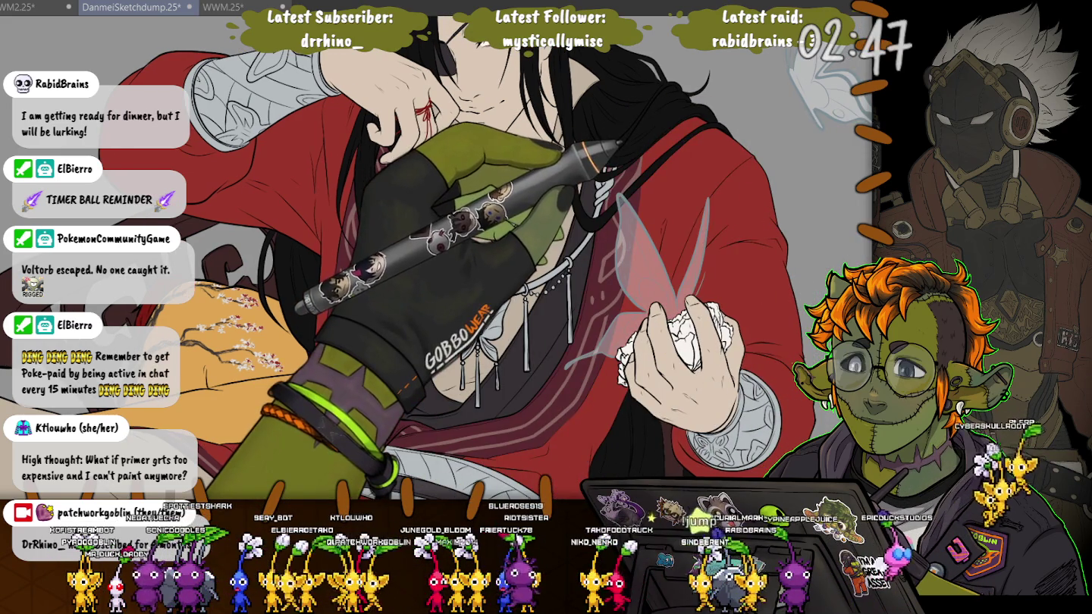
# Restore the side palettes, zoom back onto the cushion, and add another blossom branch.
pyautogui.press('Tab')
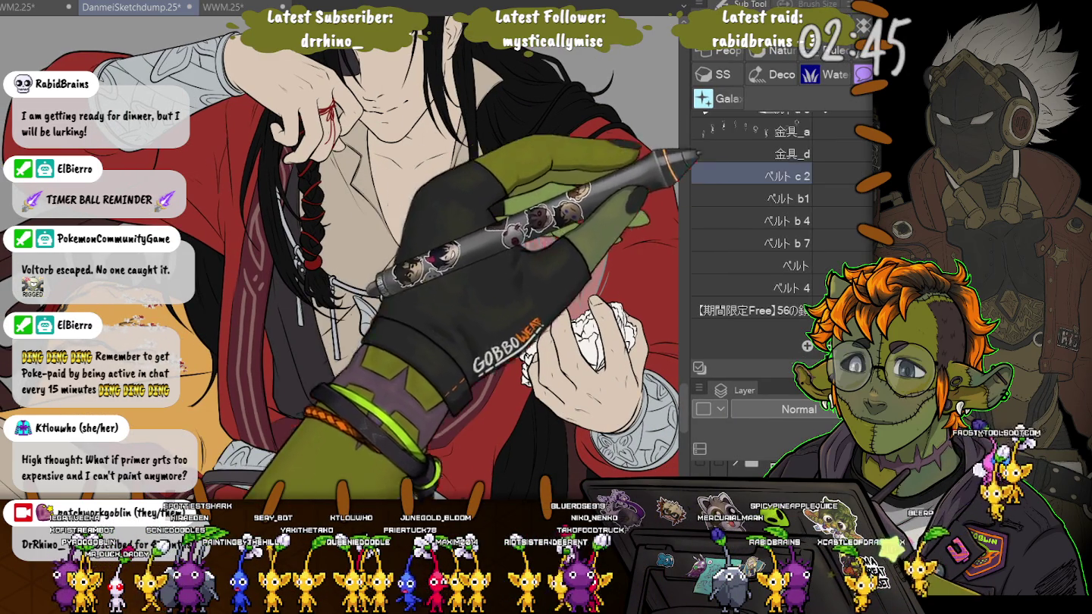
pyautogui.scroll(4, 781, 221)
pyautogui.scroll(2, 782, 236)
pyautogui.scroll(5, 782, 235)
pyautogui.scroll(2, 782, 235)
pyautogui.scroll(2, 758, 228)
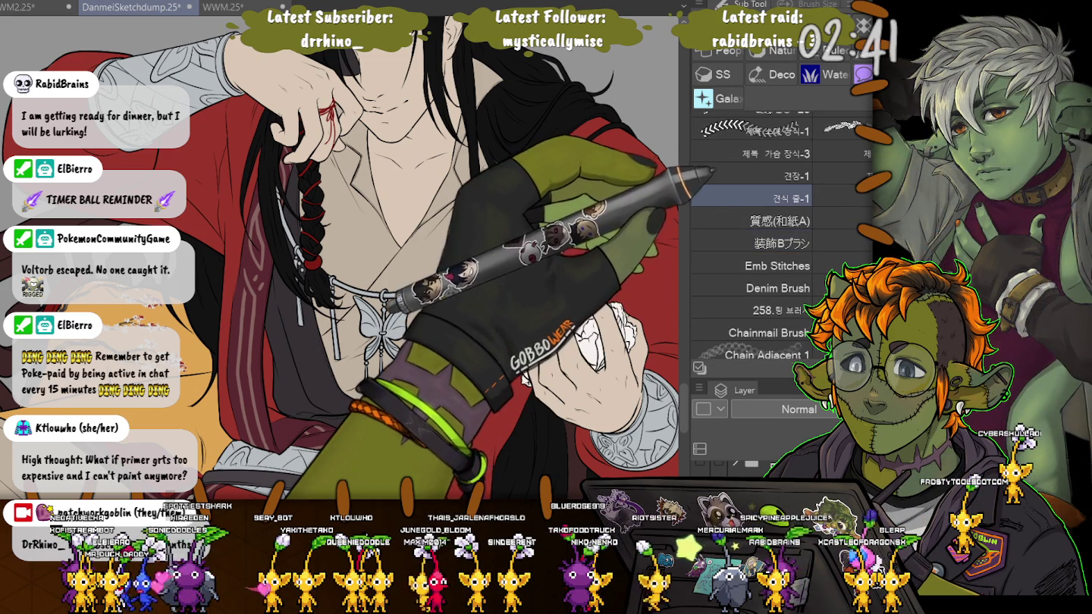
pyautogui.scroll(3, 758, 228)
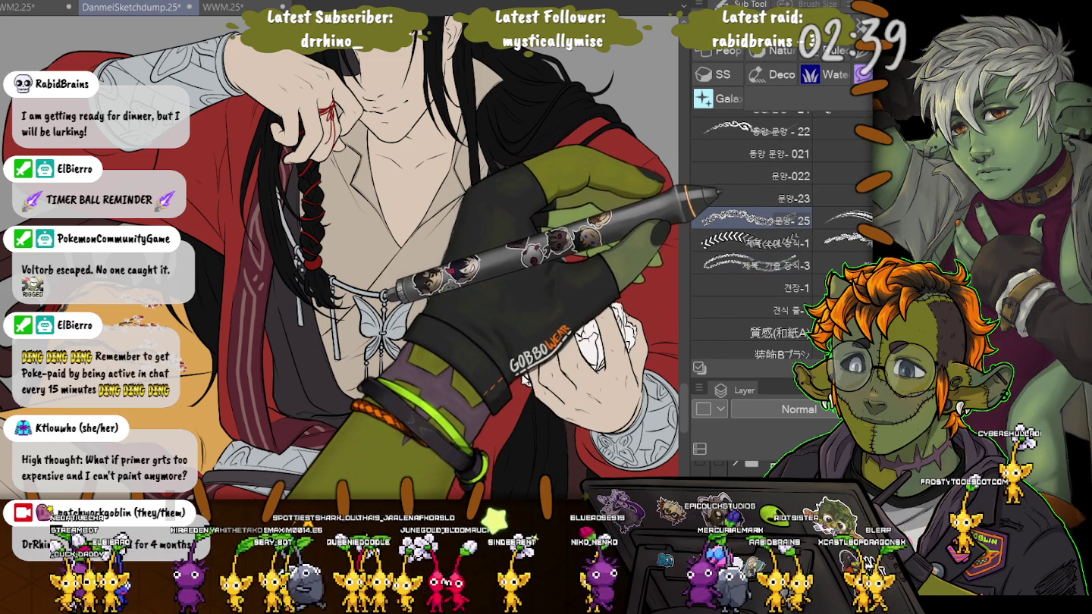
pyautogui.scroll(-1, 759, 229)
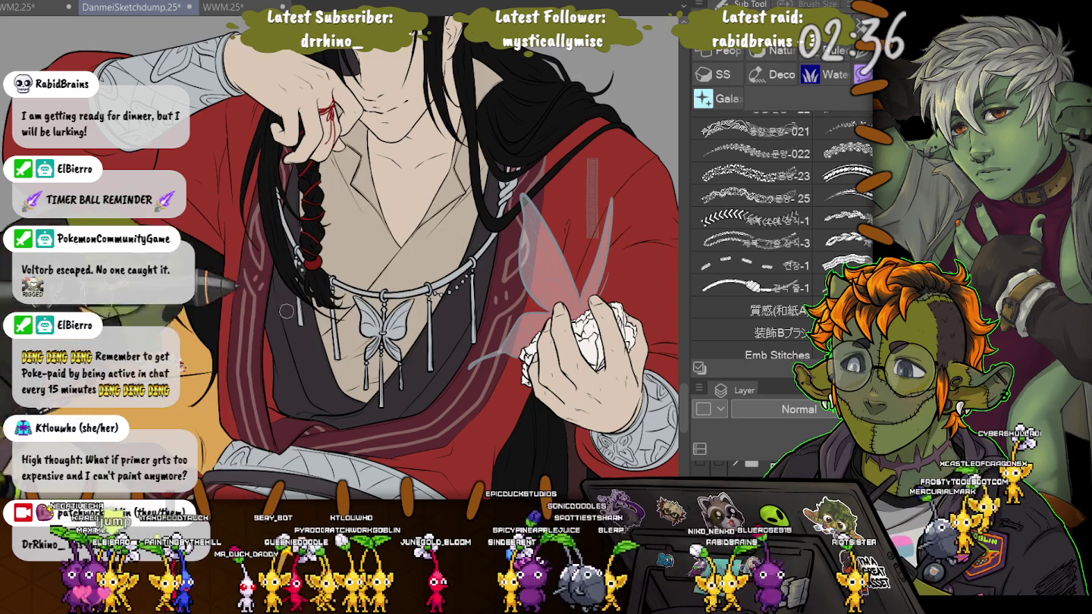
pyautogui.moveTo(551, 282); pyautogui.dragTo(624, 424)
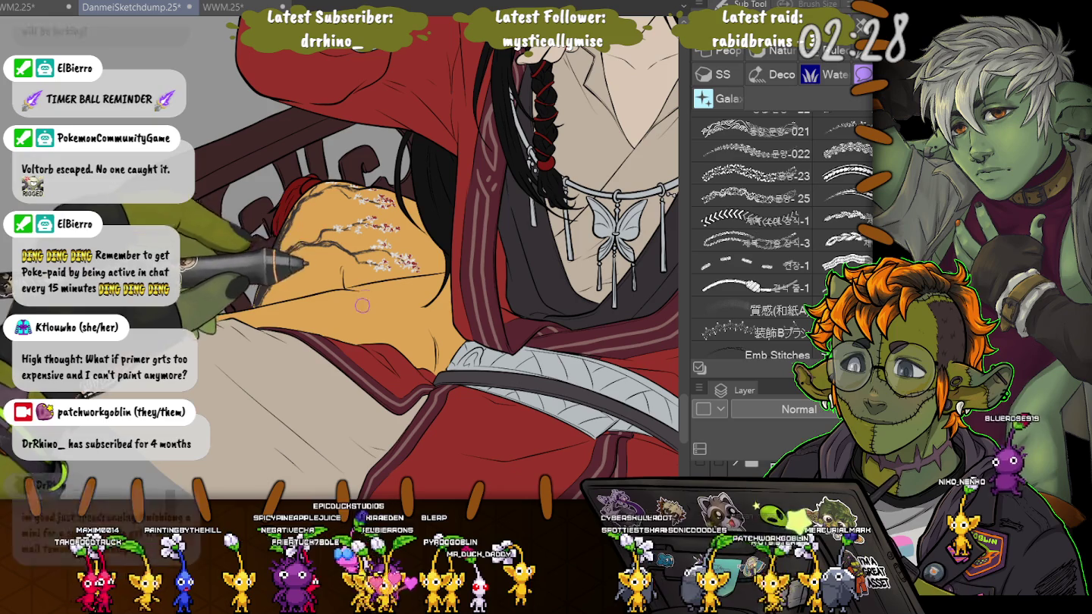
pyautogui.moveTo(374, 274); pyautogui.dragTo(382, 307)
# Scroll up through the Sub Tool decoration brush list.
pyautogui.scroll(5, 364, 290)
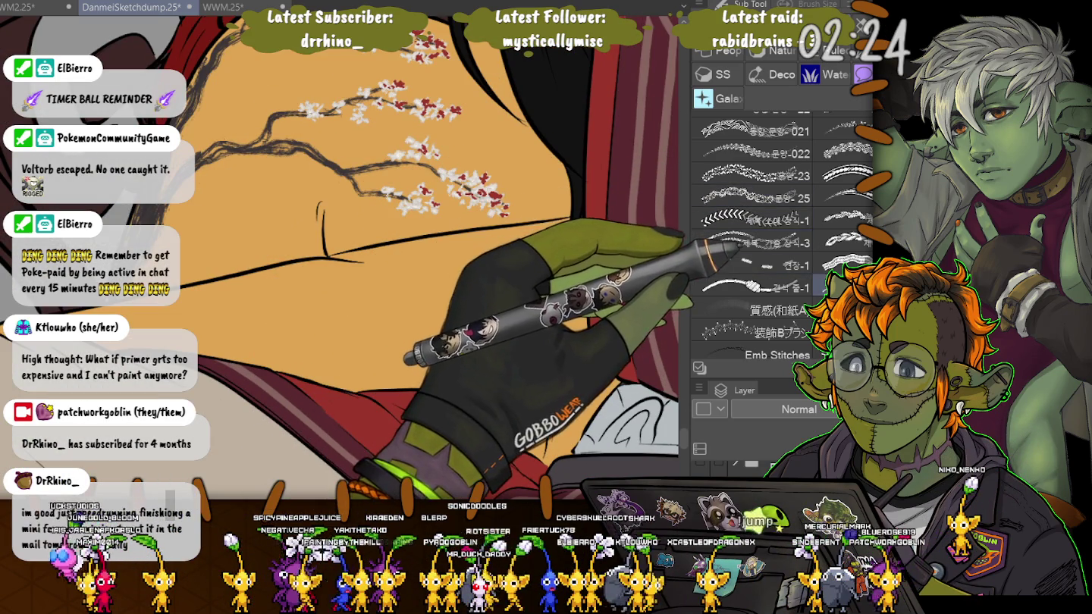
pyautogui.scroll(3, 781, 189)
pyautogui.scroll(3, 782, 228)
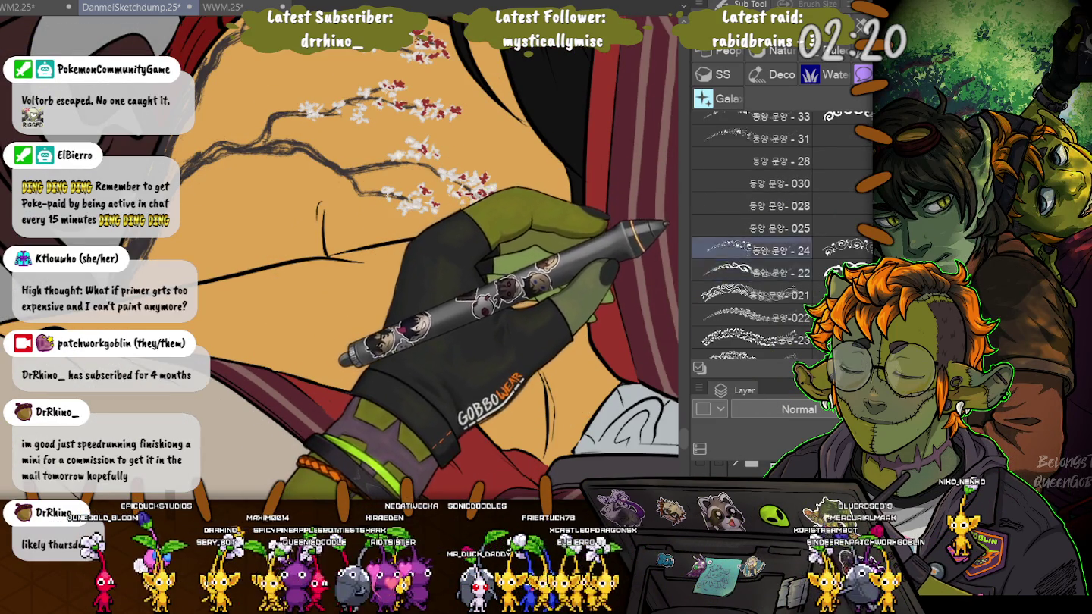
pyautogui.scroll(3, 781, 250)
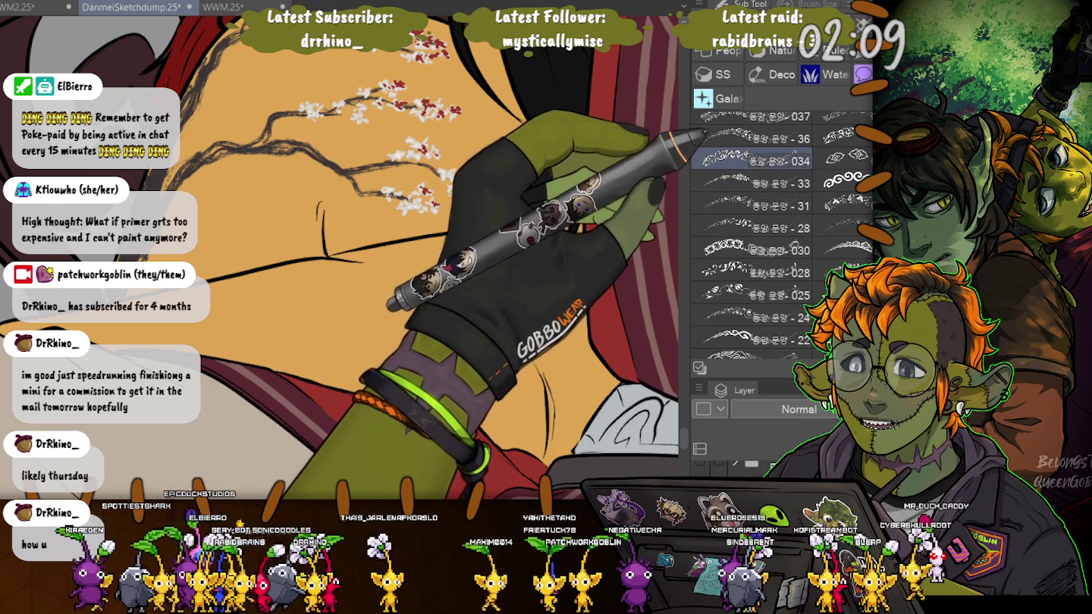
pyautogui.scroll(2, 755, 227)
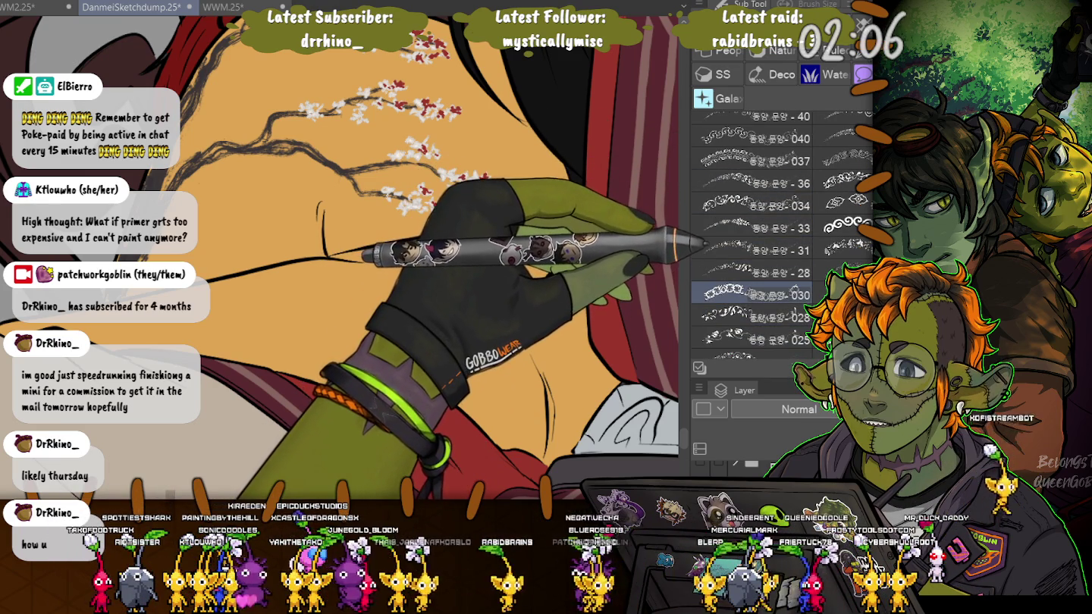
pyautogui.scroll(2, 754, 304)
pyautogui.scroll(2, 755, 303)
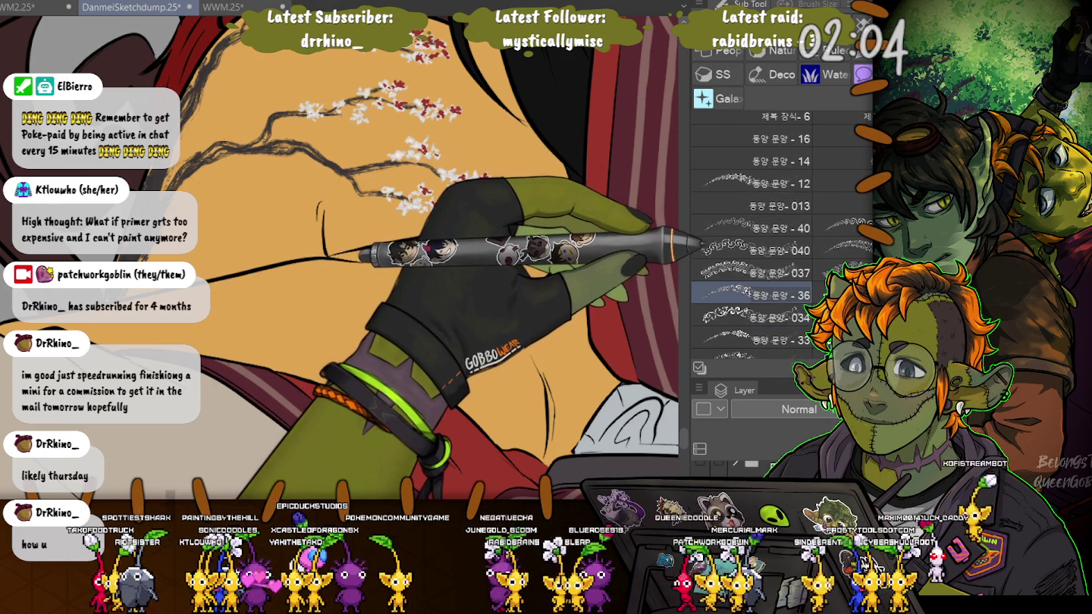
pyautogui.scroll(2, 754, 311)
pyautogui.scroll(1, 755, 303)
pyautogui.scroll(1, 755, 304)
pyautogui.scroll(1, 755, 304)
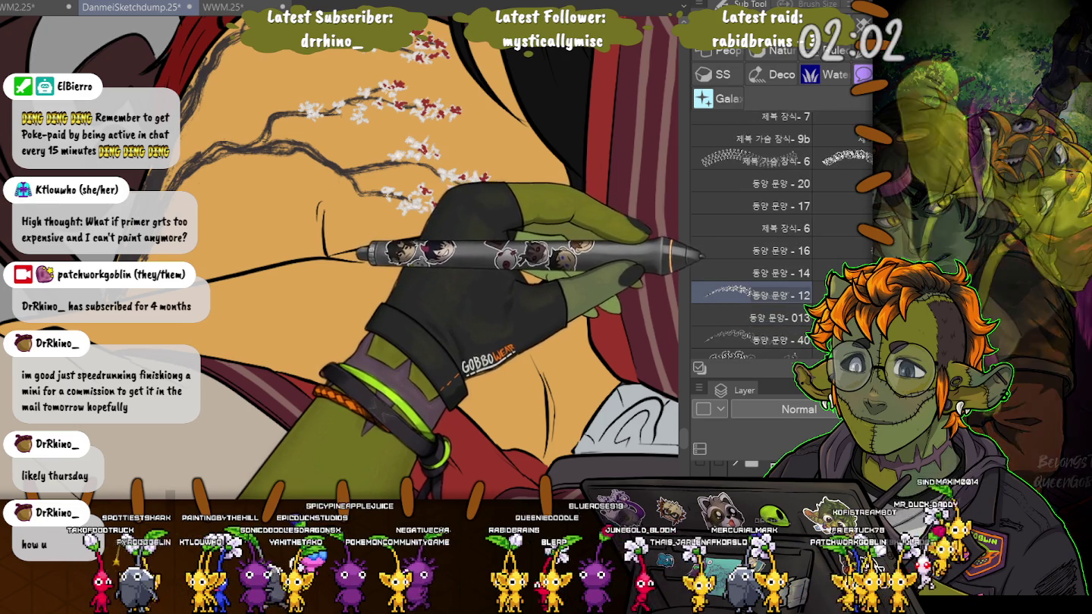
pyautogui.scroll(1, 754, 303)
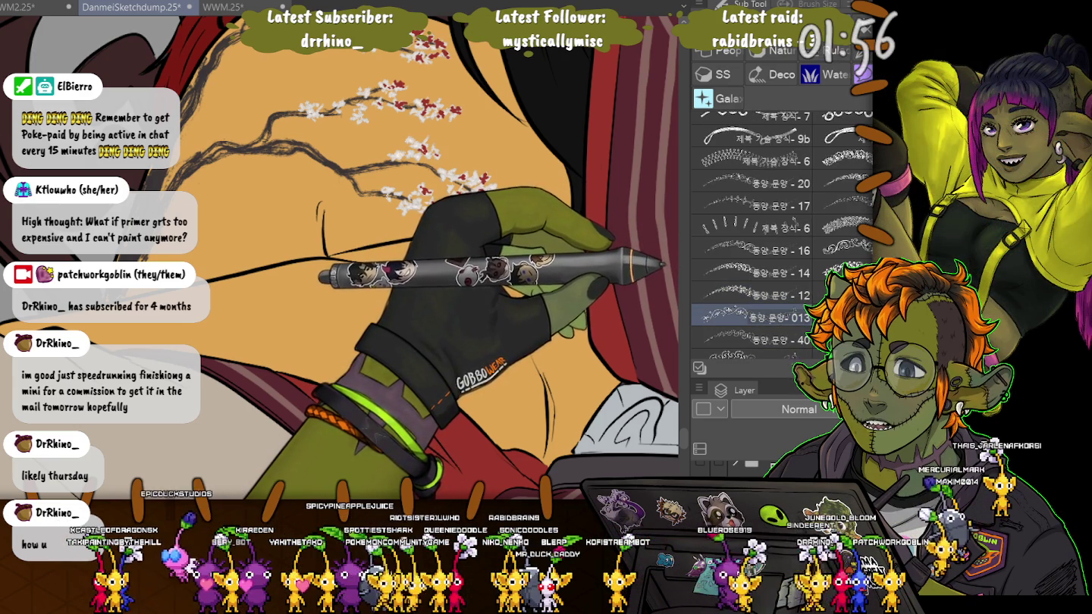
# Step through several decorative brushes and test a lace-pattern stroke down the neck.
pyautogui.press('Up')
pyautogui.press('Up')
pyautogui.press('Up')
pyautogui.press('Up')
pyautogui.press('Up')
pyautogui.press('Up')
pyautogui.press('Up')
pyautogui.press('Up')
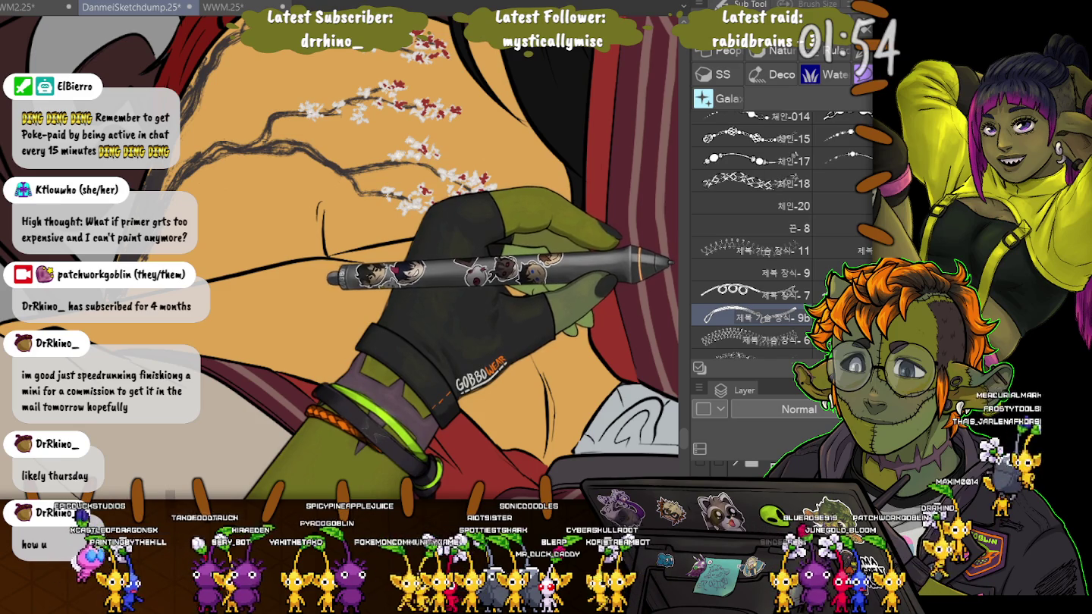
pyautogui.press('Up')
pyautogui.press('Up')
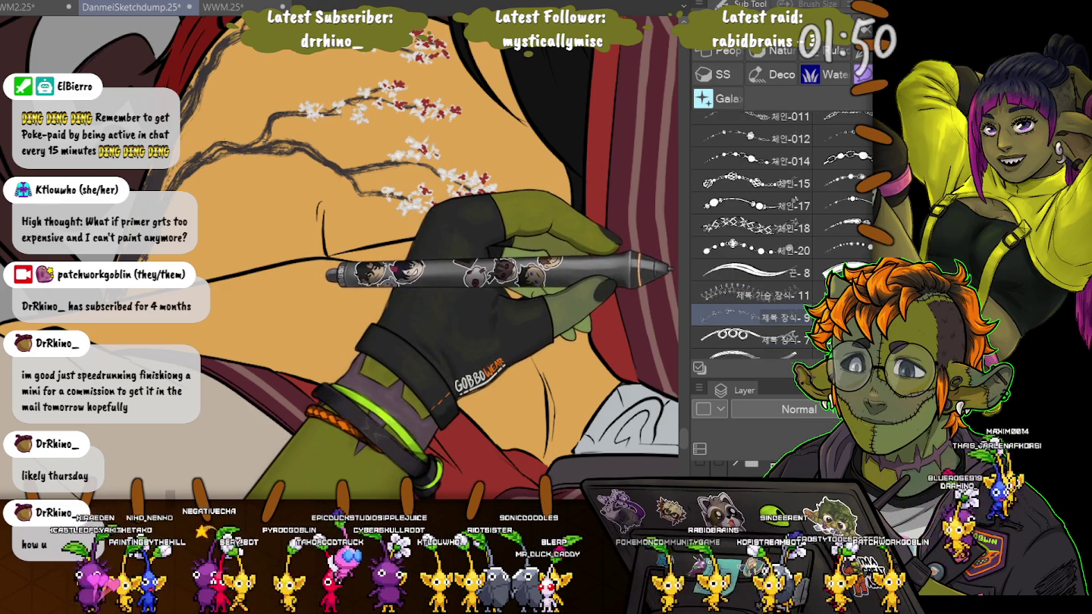
pyautogui.press('Up')
pyautogui.press('Up')
pyautogui.press('Up')
pyautogui.press('Up')
pyautogui.press('Up')
pyautogui.press('Up')
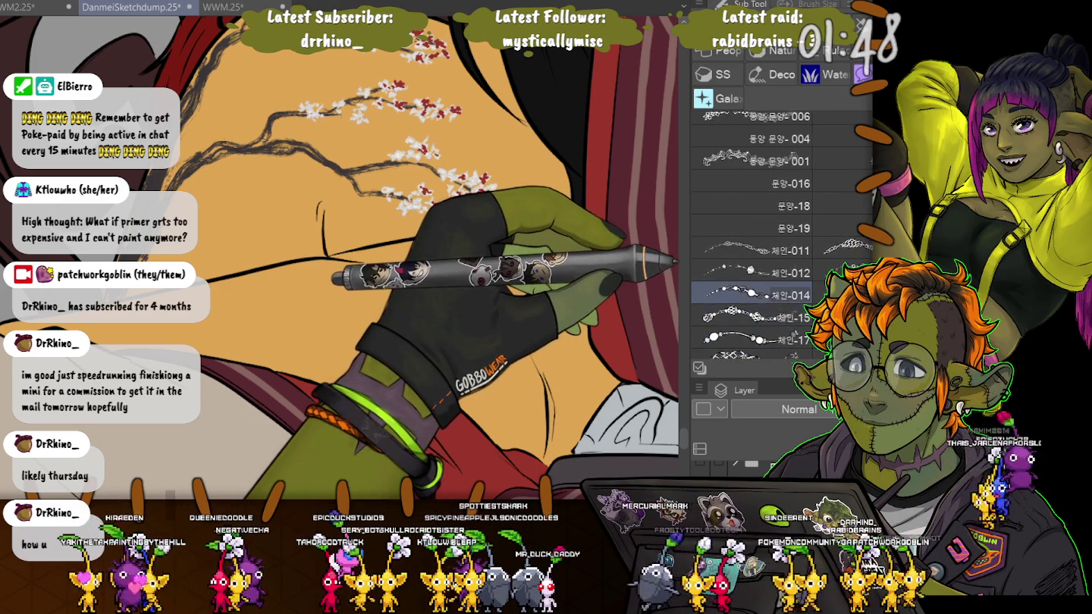
pyautogui.press('Up')
pyautogui.press('Up')
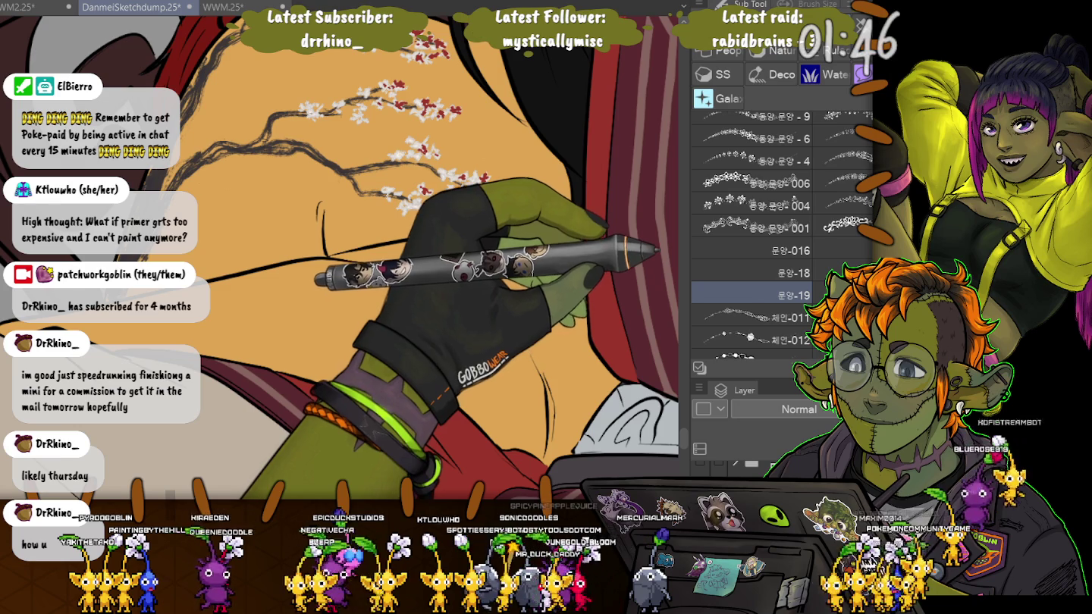
pyautogui.press('Down')
pyautogui.press('Up')
pyautogui.press('Up')
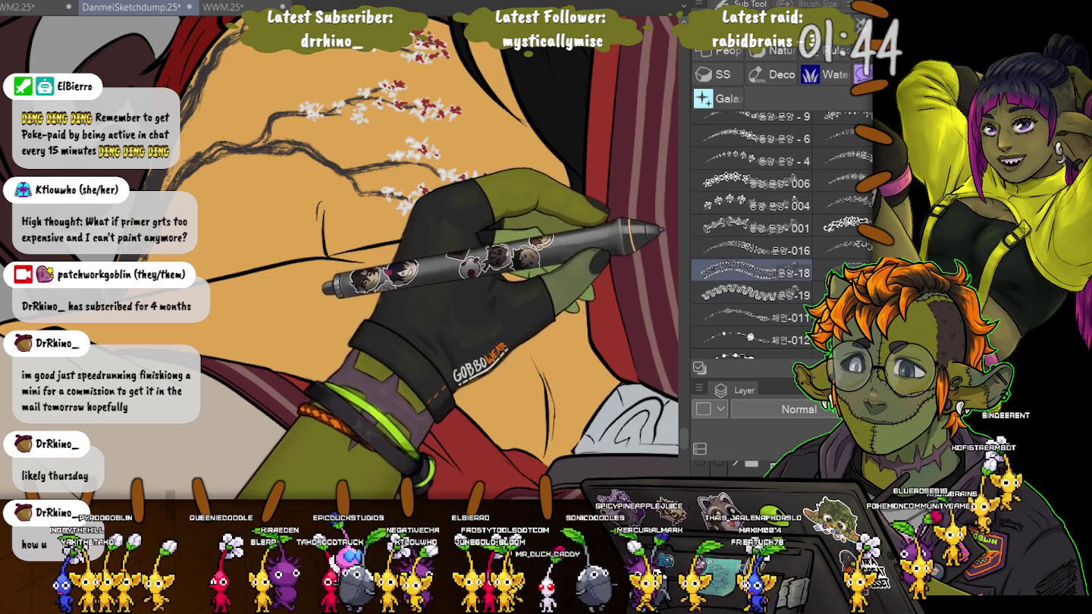
pyautogui.moveTo(405, 262); pyautogui.dragTo(448, 333)
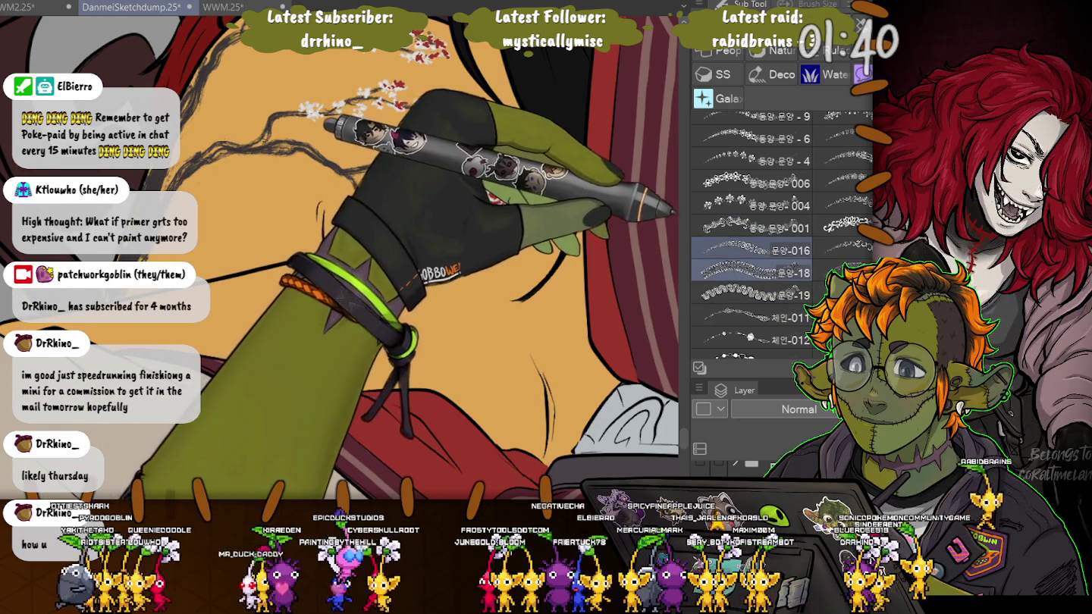
pyautogui.moveTo(455, 279); pyautogui.dragTo(511, 388)
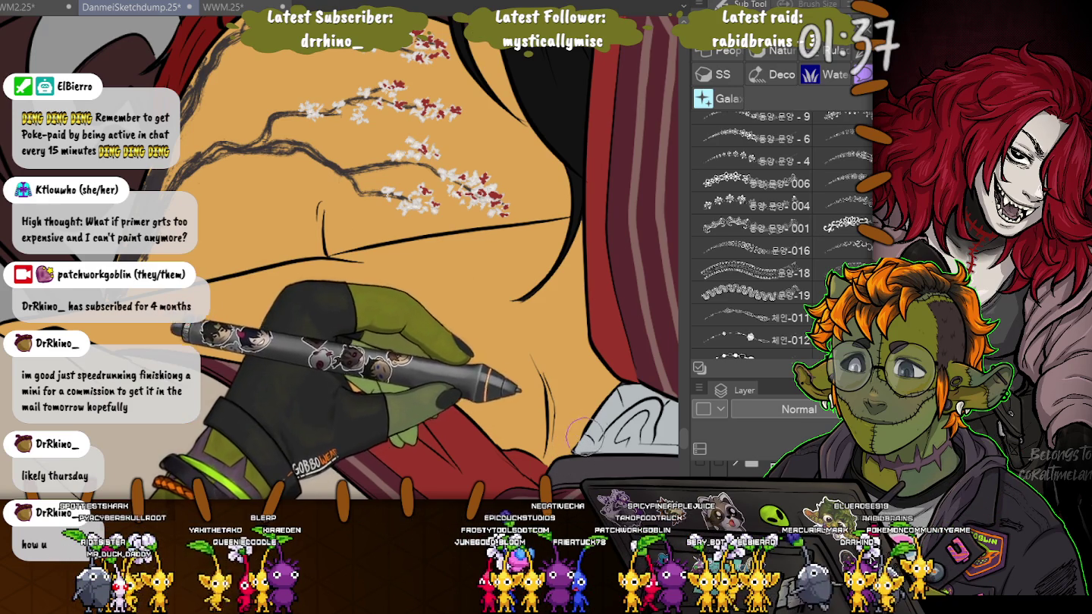
# Audition a few ornamental and chain-pattern brushes from the list.
pyautogui.scroll(3, 782, 228)
pyautogui.click(751, 295)
pyautogui.scroll(2, 751, 229)
pyautogui.click(750, 317)
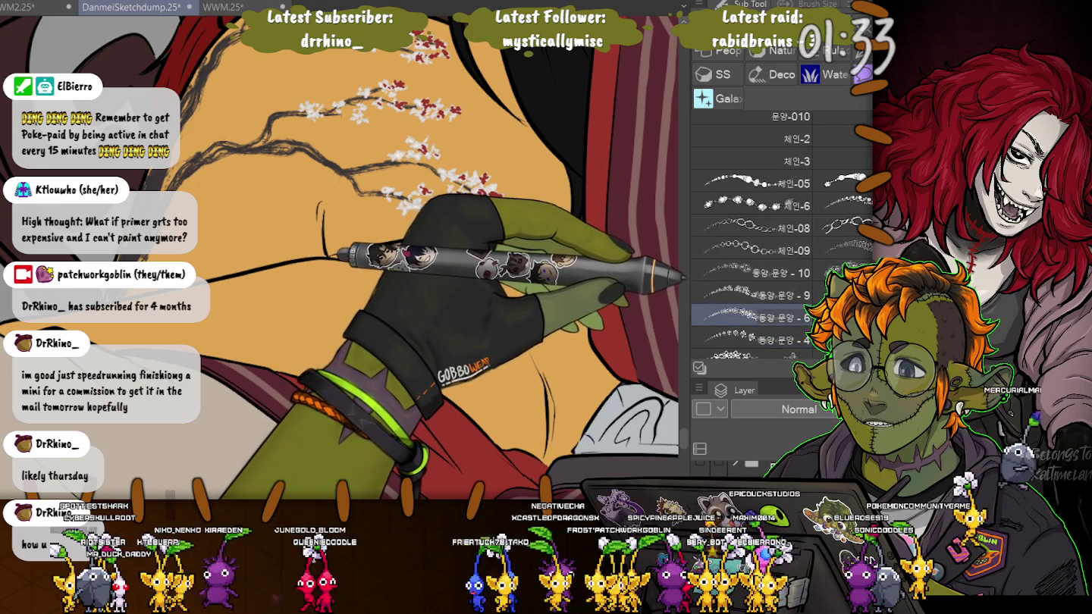
pyautogui.scroll(9, 751, 229)
pyautogui.click(751, 317)
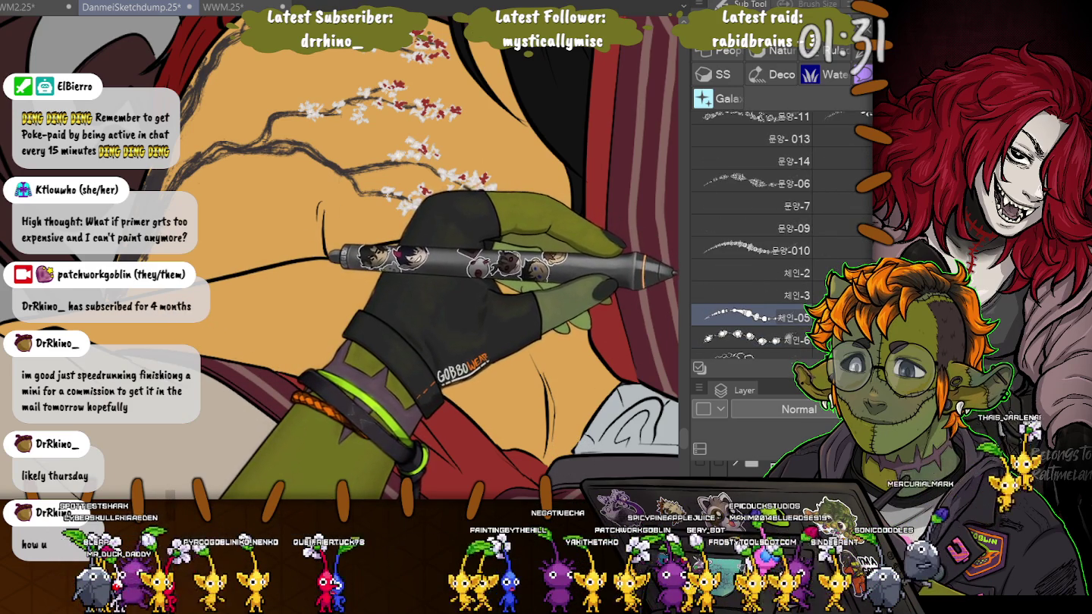
pyautogui.click(752, 295)
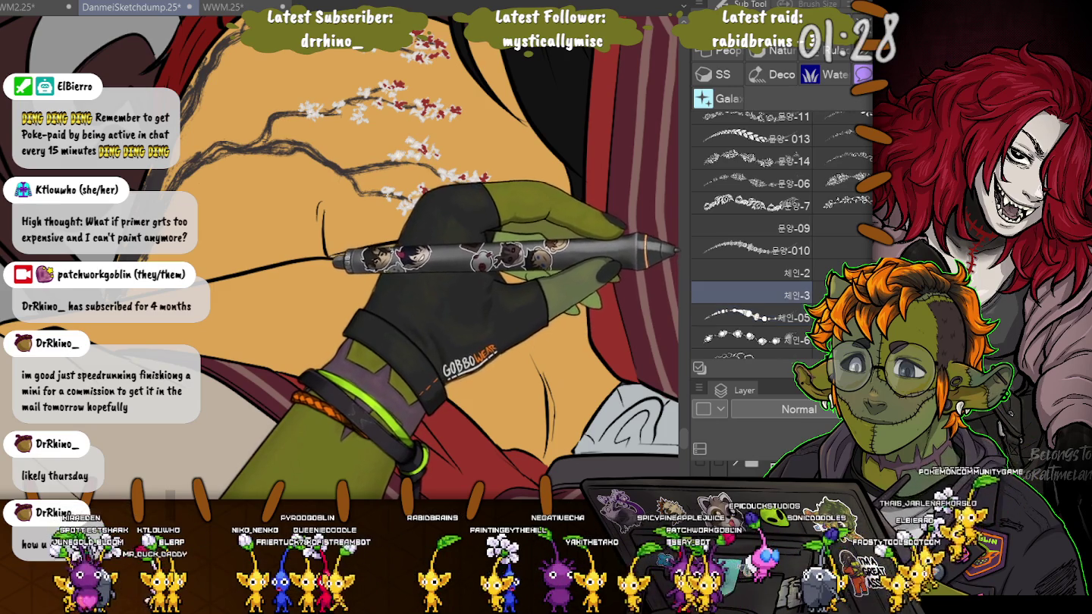
pyautogui.click(751, 318)
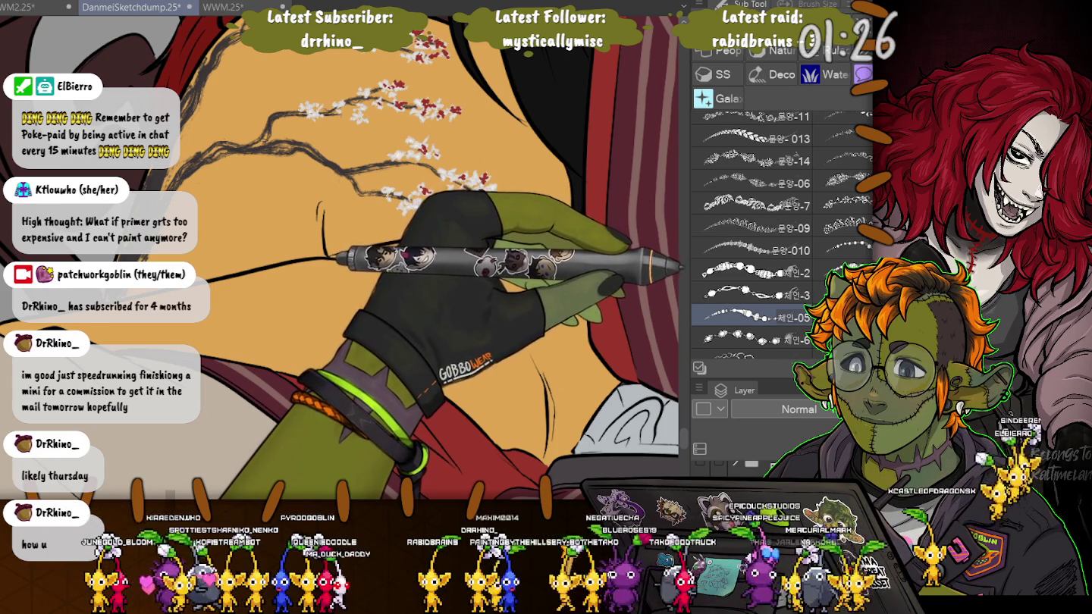
# Browse further up the list and try several more pattern brushes.
pyautogui.scroll(3, 751, 318)
pyautogui.scroll(2, 751, 318)
pyautogui.scroll(2, 751, 317)
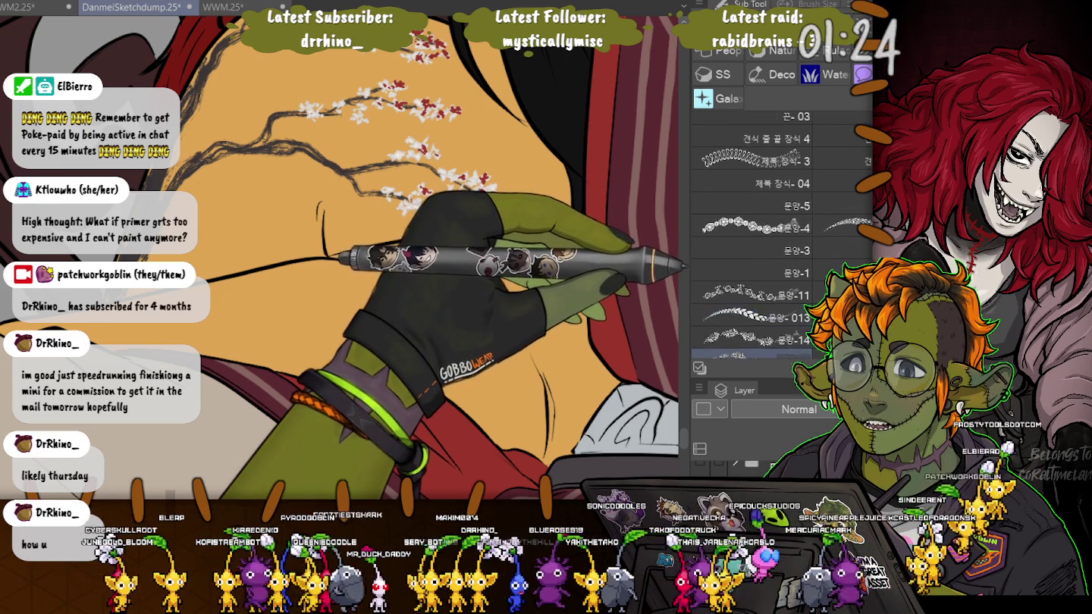
pyautogui.scroll(1, 751, 317)
pyautogui.scroll(1, 751, 317)
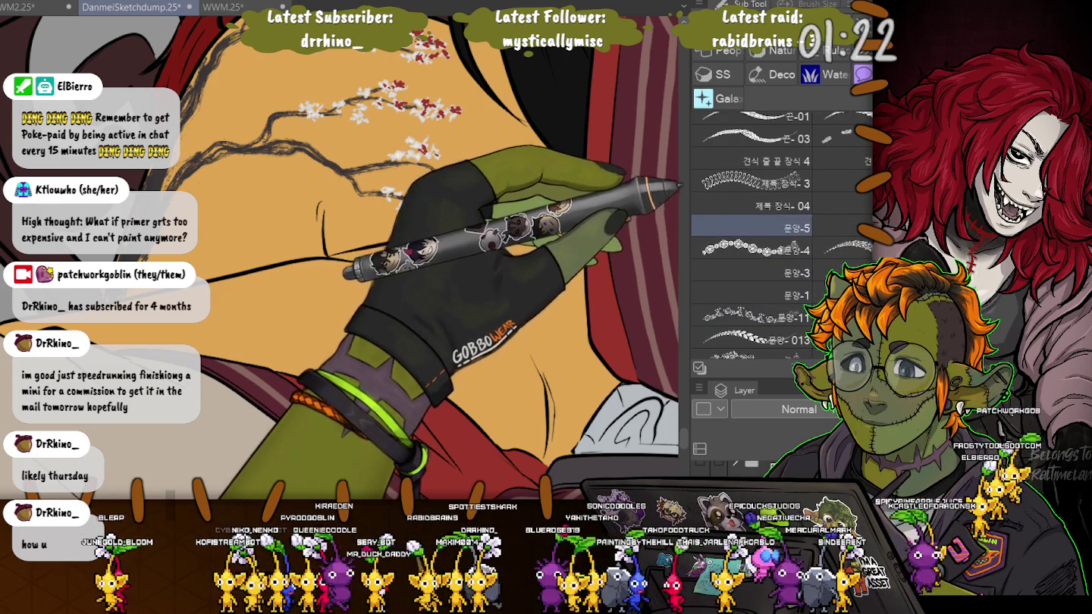
pyautogui.scroll(3, 752, 304)
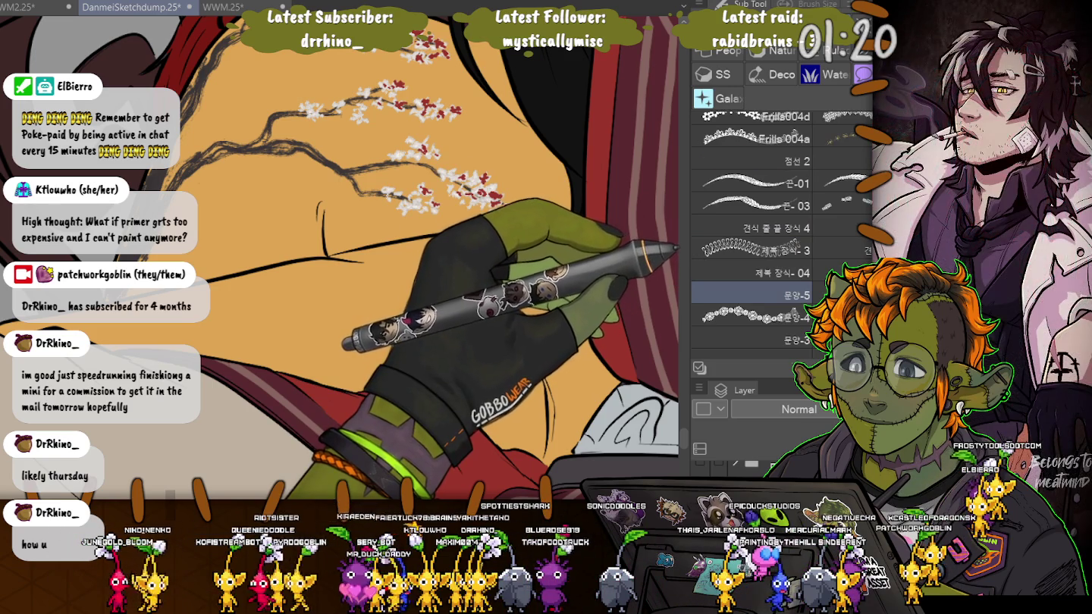
pyautogui.click(751, 273)
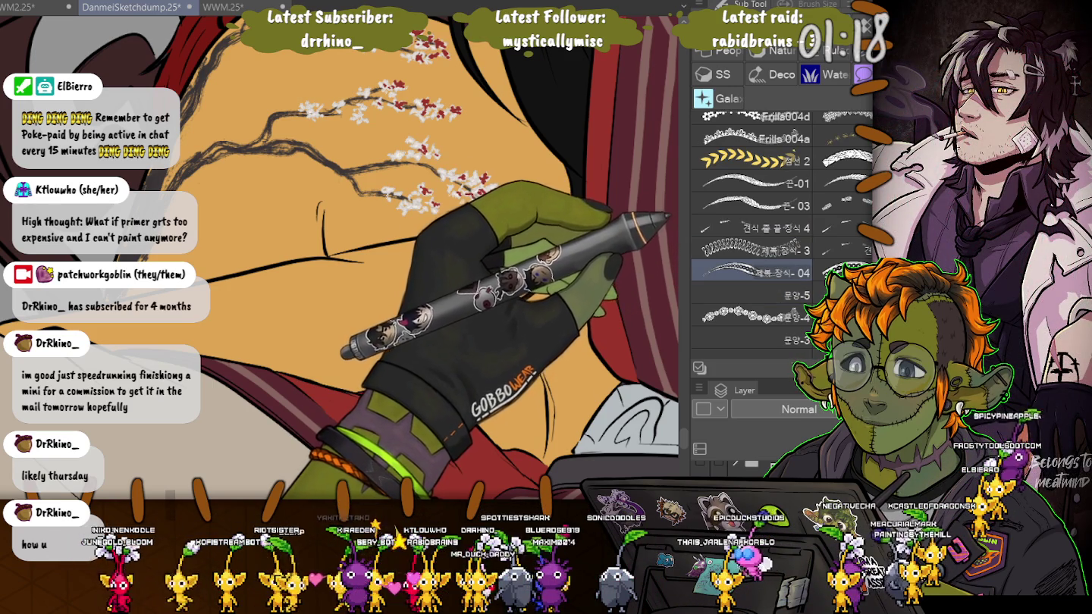
pyautogui.click(751, 318)
pyautogui.click(751, 338)
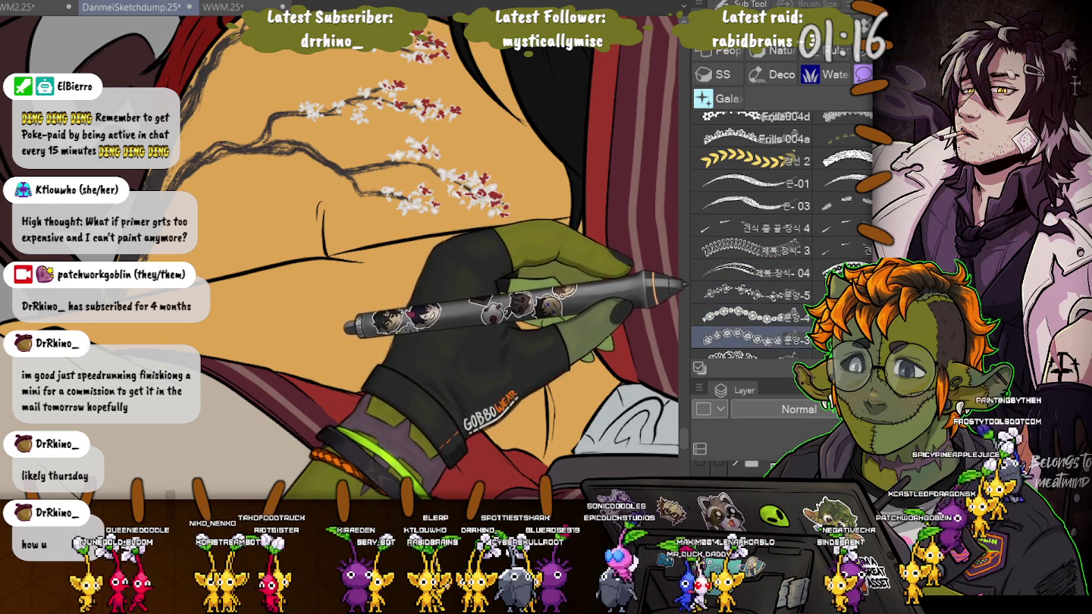
pyautogui.click(751, 295)
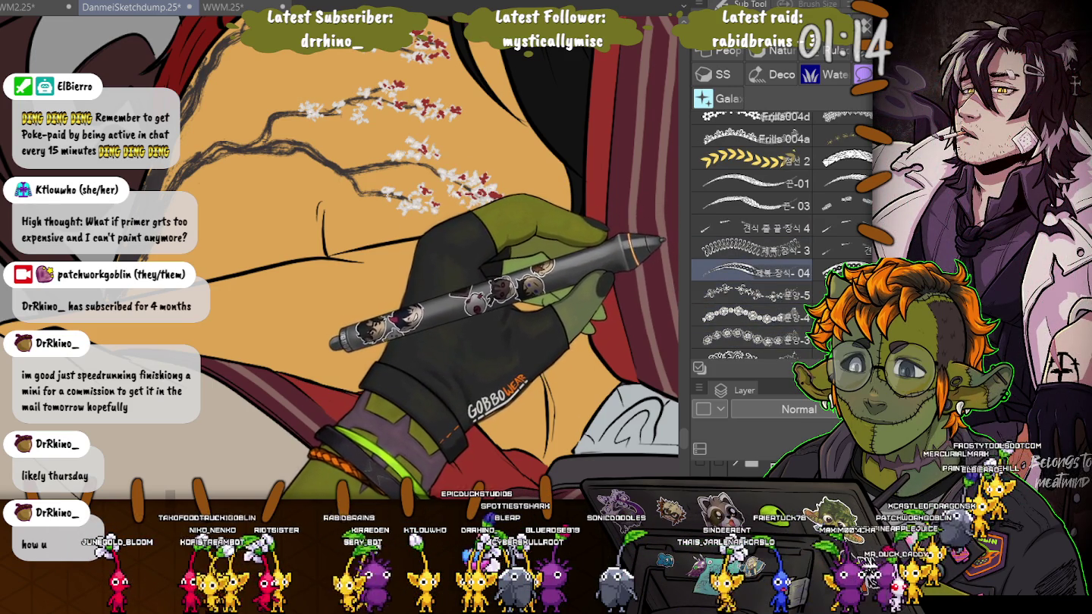
# Scroll the decoration brush list up and back down to browse remaining brushes.
pyautogui.scroll(3, 758, 273)
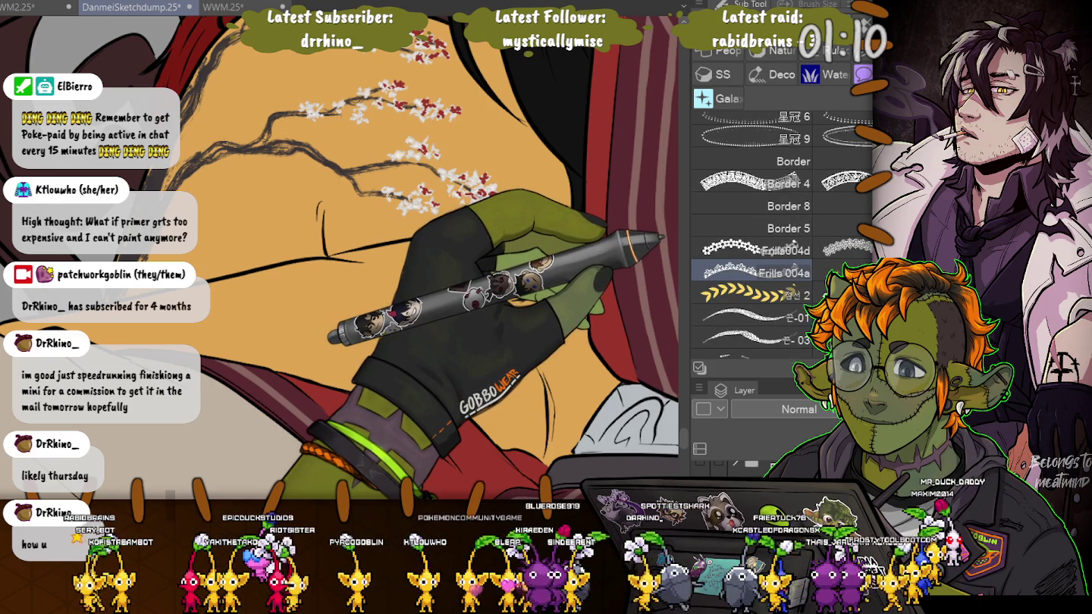
pyautogui.scroll(2, 751, 280)
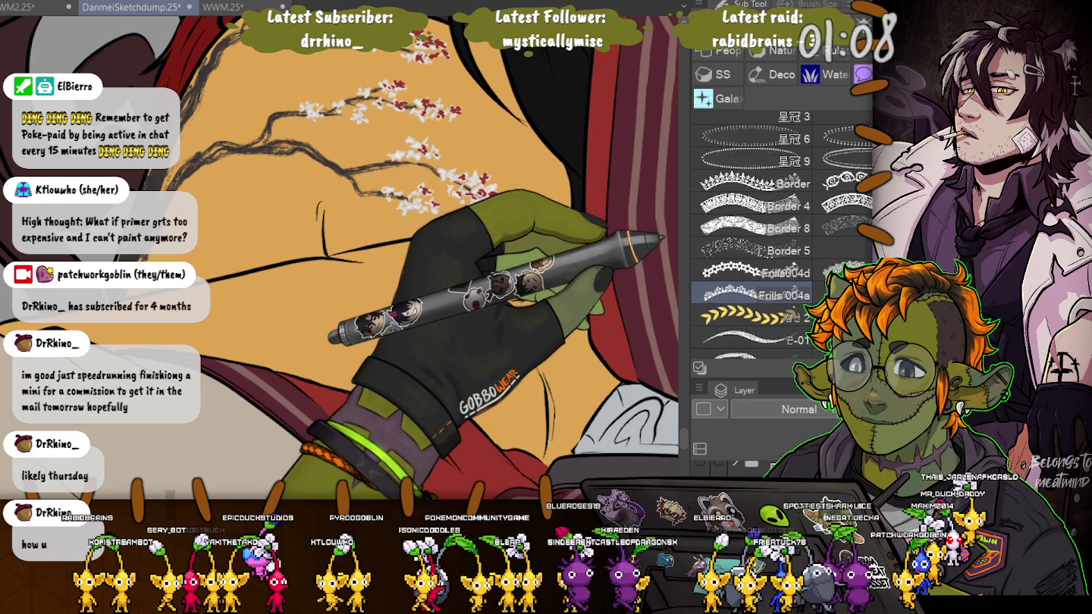
pyautogui.scroll(3, 751, 280)
pyautogui.scroll(2, 751, 281)
pyautogui.scroll(1, 751, 235)
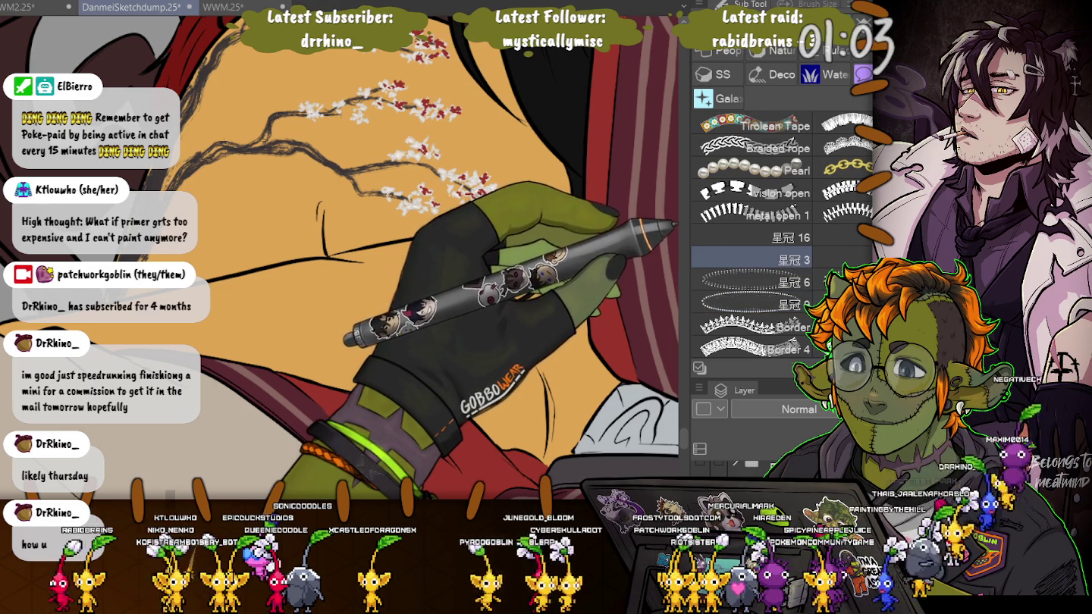
pyautogui.scroll(-2, 751, 242)
pyautogui.scroll(-3, 751, 242)
pyautogui.scroll(-1, 751, 242)
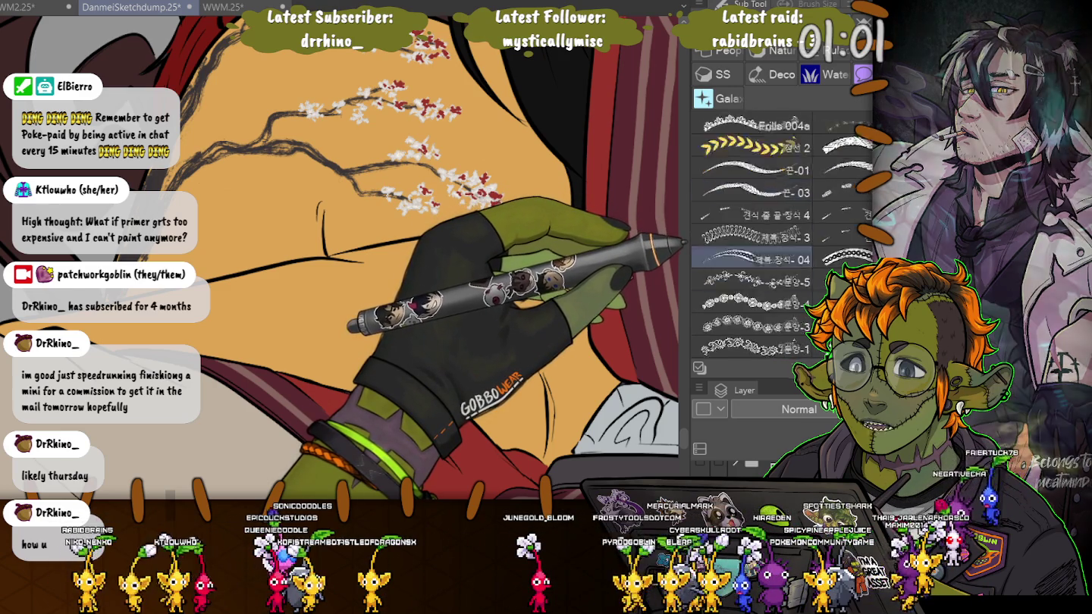
pyautogui.scroll(-2, 751, 282)
pyautogui.scroll(-2, 750, 281)
pyautogui.scroll(-3, 751, 280)
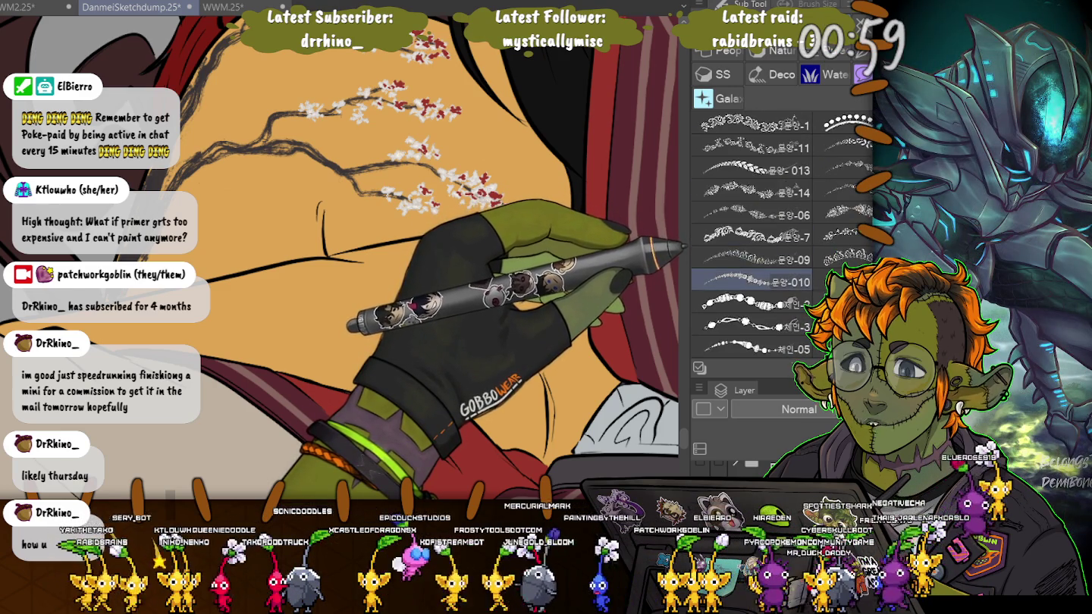
pyautogui.scroll(-3, 751, 237)
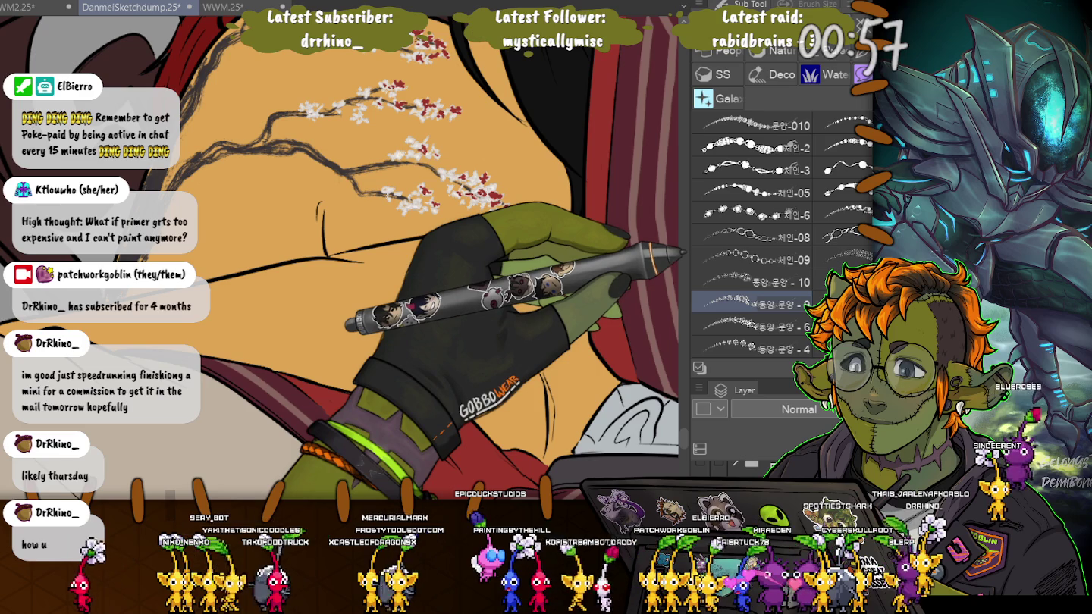
pyautogui.scroll(-2, 751, 302)
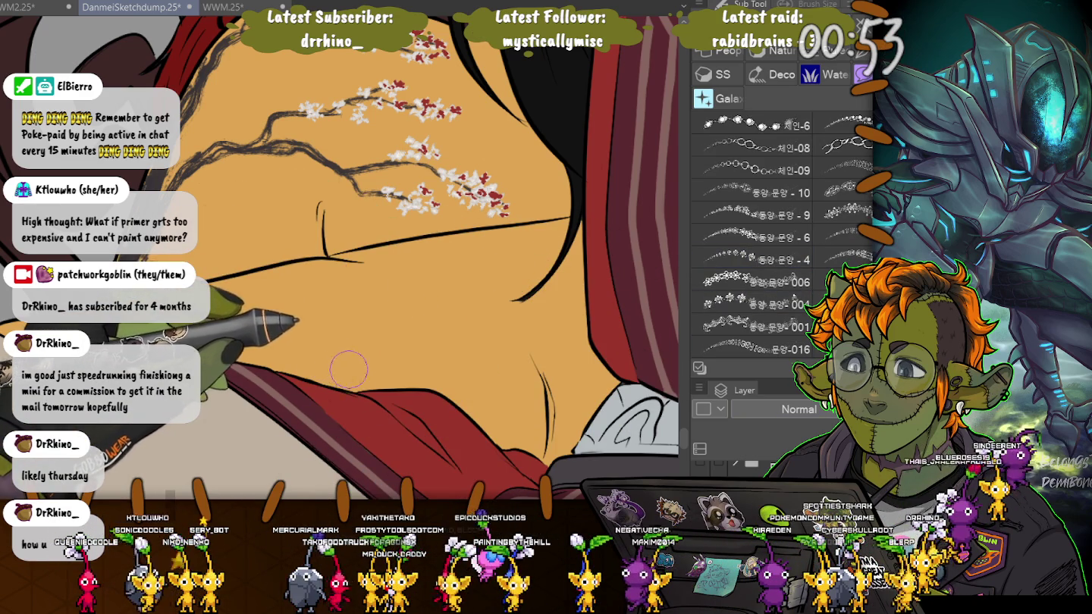
pyautogui.moveTo(365, 349); pyautogui.dragTo(452, 281)
pyautogui.moveTo(387, 220); pyautogui.dragTo(618, 344)
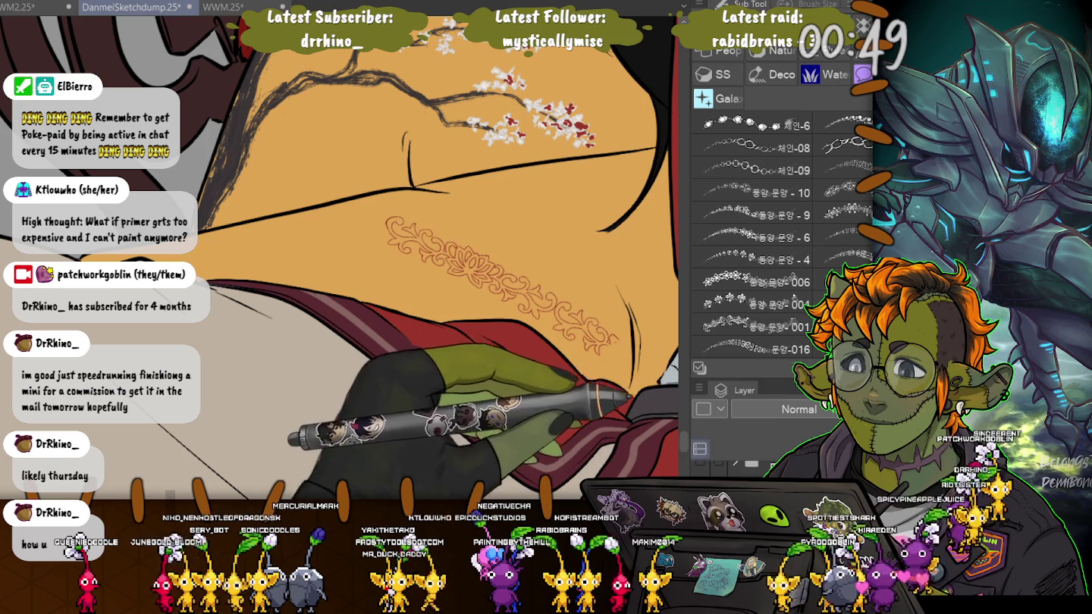
pyautogui.hotkey('ctrl', 'z')
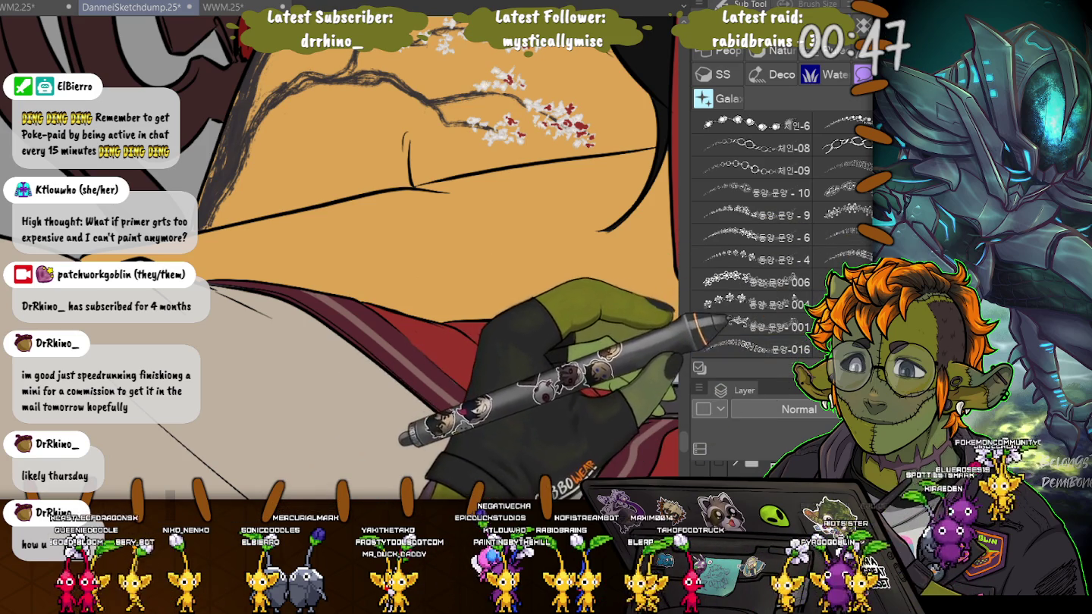
pyautogui.moveTo(392, 235); pyautogui.dragTo(620, 325)
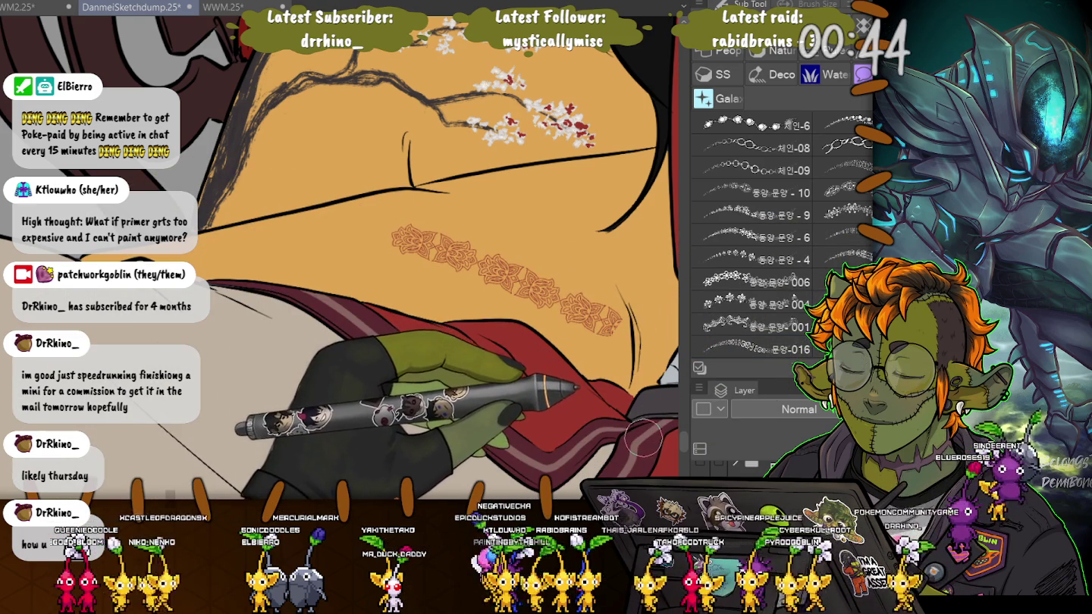
pyautogui.hotkey('ctrl', 'z')
pyautogui.moveTo(381, 224); pyautogui.dragTo(667, 237)
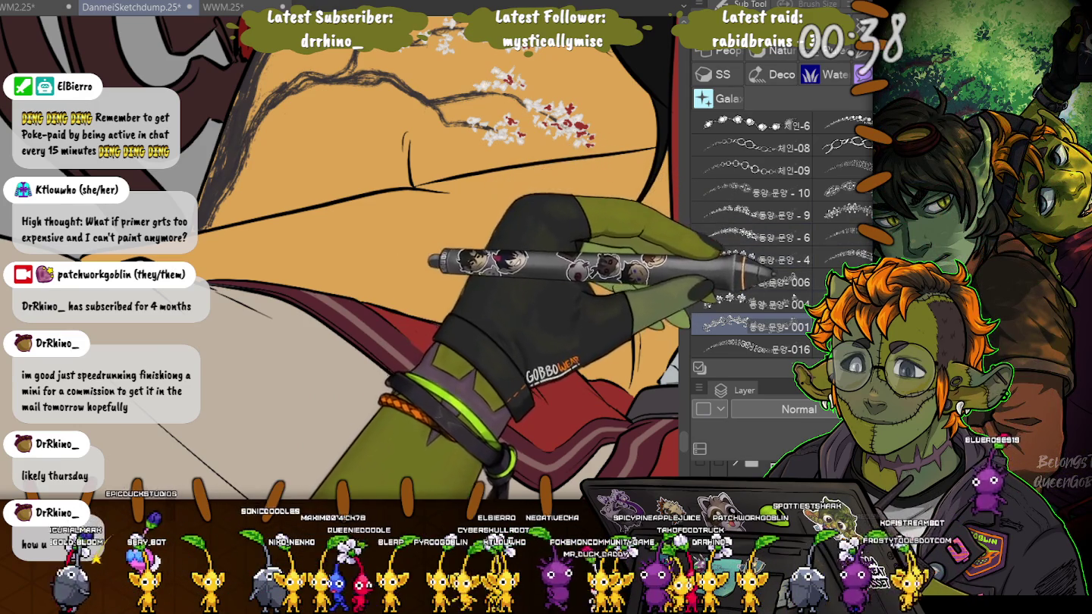
pyautogui.hotkey('ctrl', 'z')
pyautogui.moveTo(386, 221); pyautogui.dragTo(611, 318)
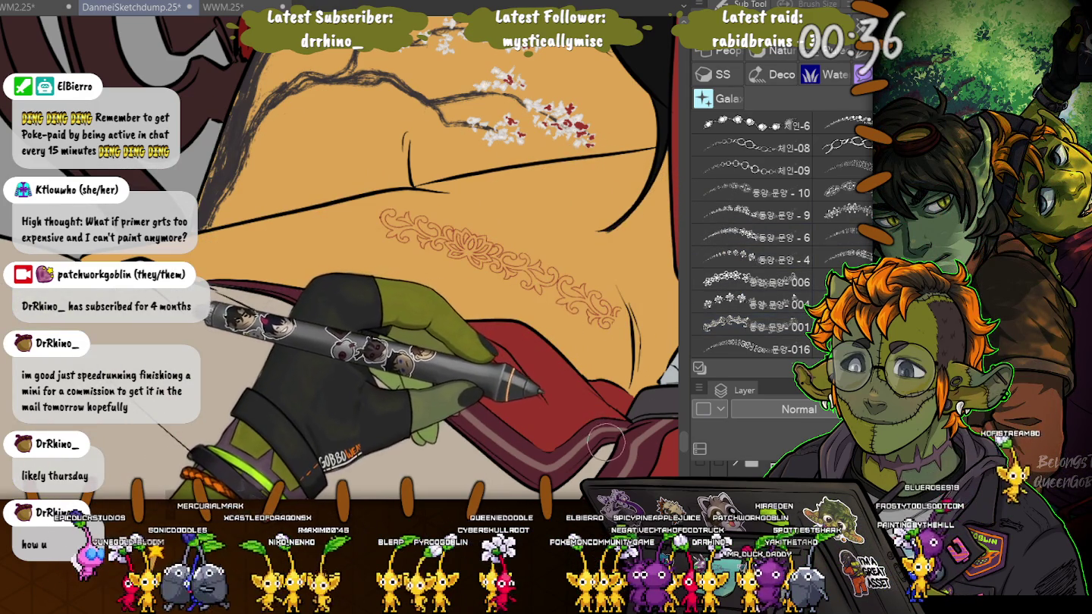
pyautogui.hotkey('ctrl', 'z')
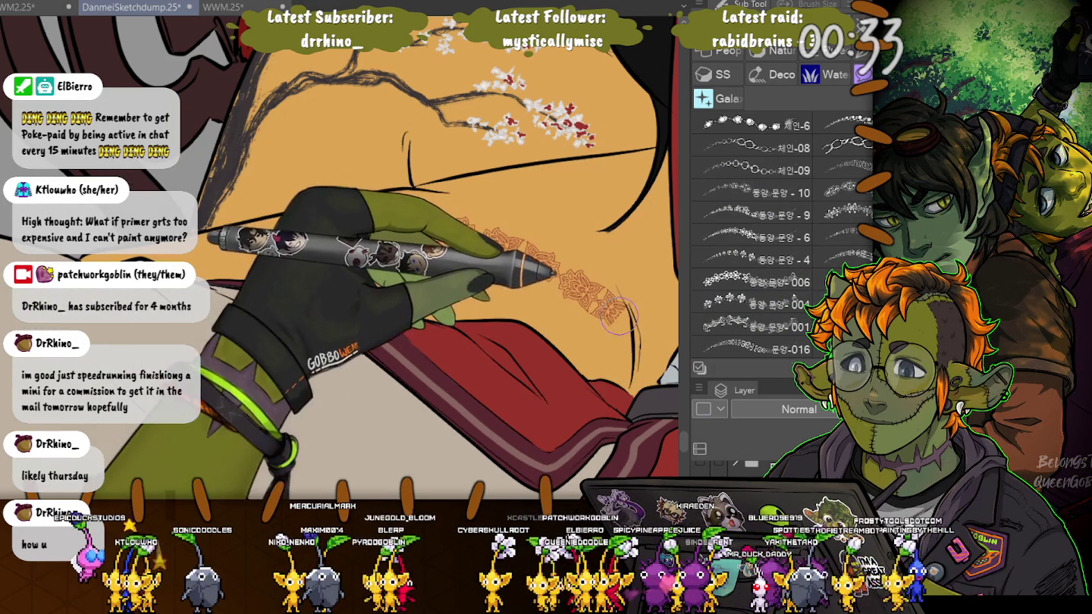
pyautogui.moveTo(392, 223); pyautogui.dragTo(620, 313)
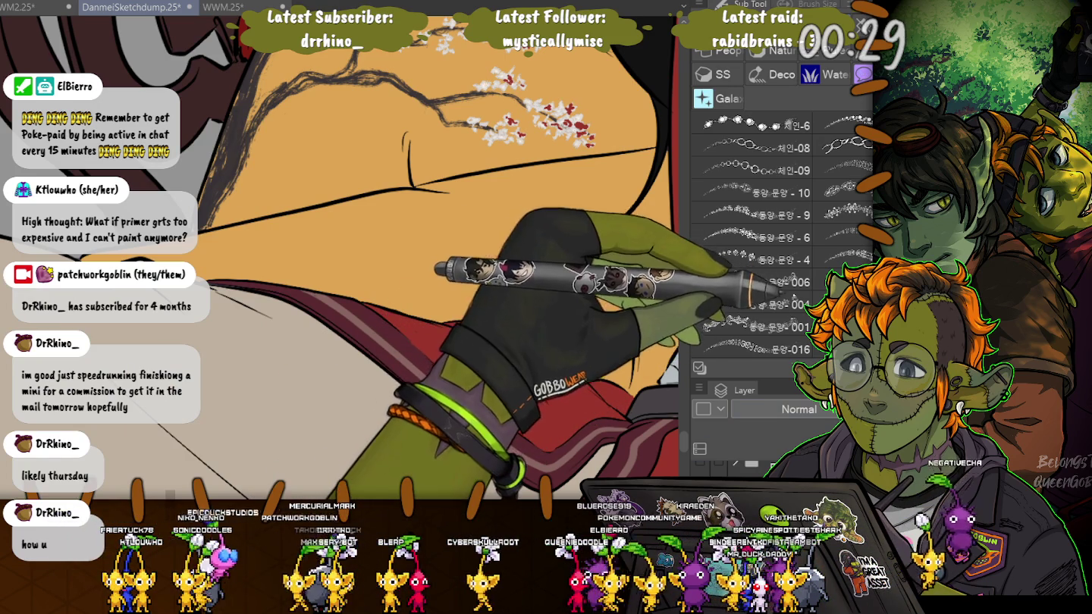
pyautogui.hotkey('ctrl', 'z')
pyautogui.moveTo(418, 230); pyautogui.dragTo(673, 337)
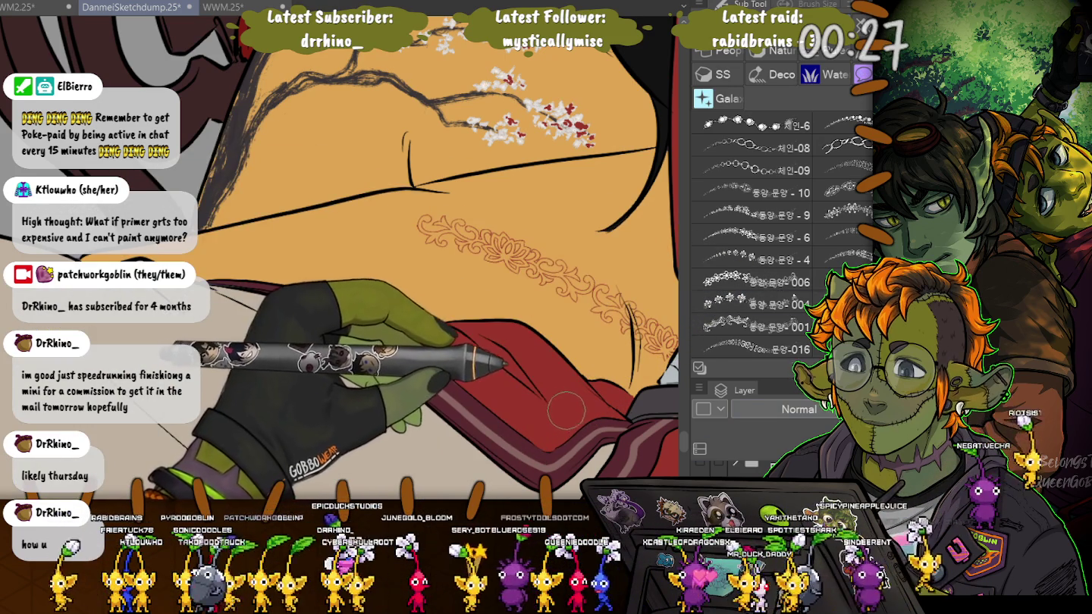
pyautogui.hotkey('ctrl', 'z')
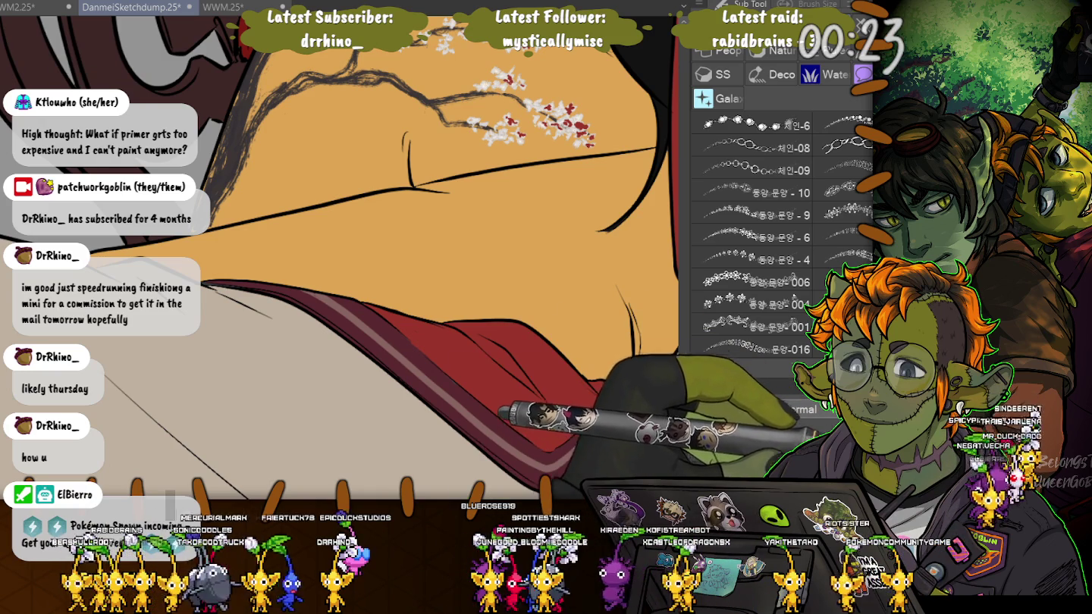
pyautogui.scroll(-3, 236, 223)
# Zoom out to review the whole illustration, then zoom back in on the butterfly.
pyautogui.scroll(-3, 236, 223)
pyautogui.scroll(-3, 235, 223)
pyautogui.scroll(-2, 236, 221)
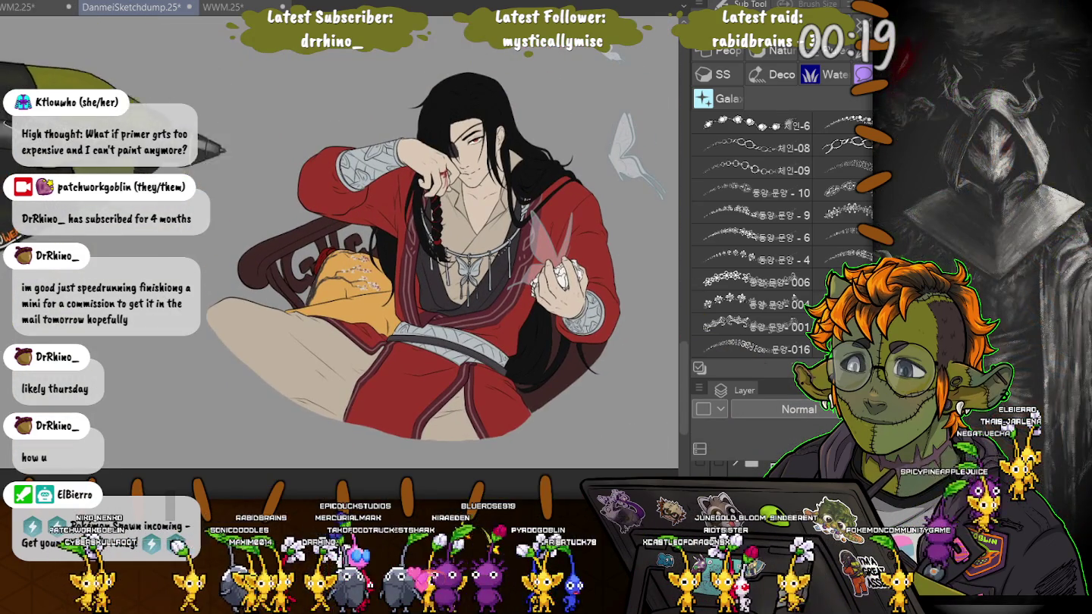
pyautogui.scroll(2, 235, 222)
pyautogui.scroll(1, 236, 223)
pyautogui.scroll(1, 235, 222)
pyautogui.moveTo(341, 266)
pyautogui.mouseDown()
pyautogui.moveTo(281, 279)
pyautogui.moveTo(296, 250)
pyautogui.mouseUp()
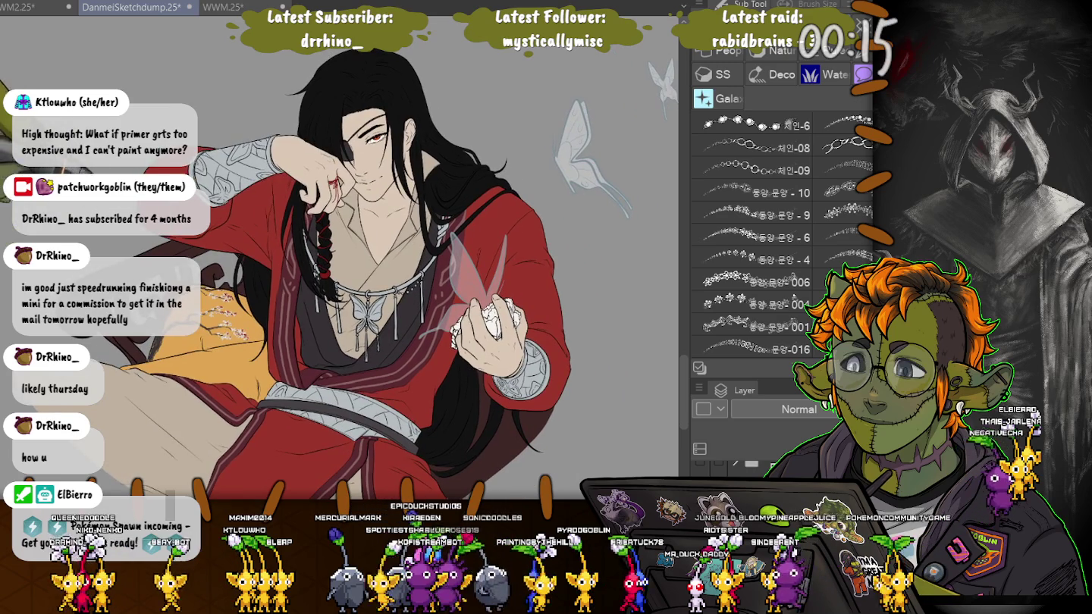
# Hide the palettes with Tab, fit the canvas, and click inside the yellow cushion.
pyautogui.press('Tab')
pyautogui.hotkey('ctrl', '0')
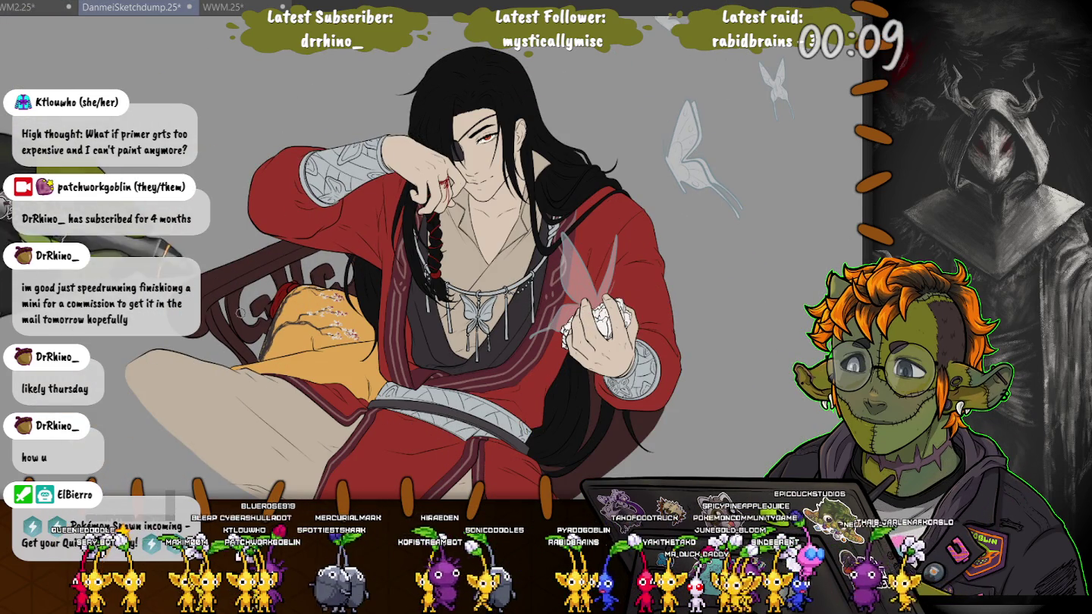
pyautogui.scroll(5, 319, 334)
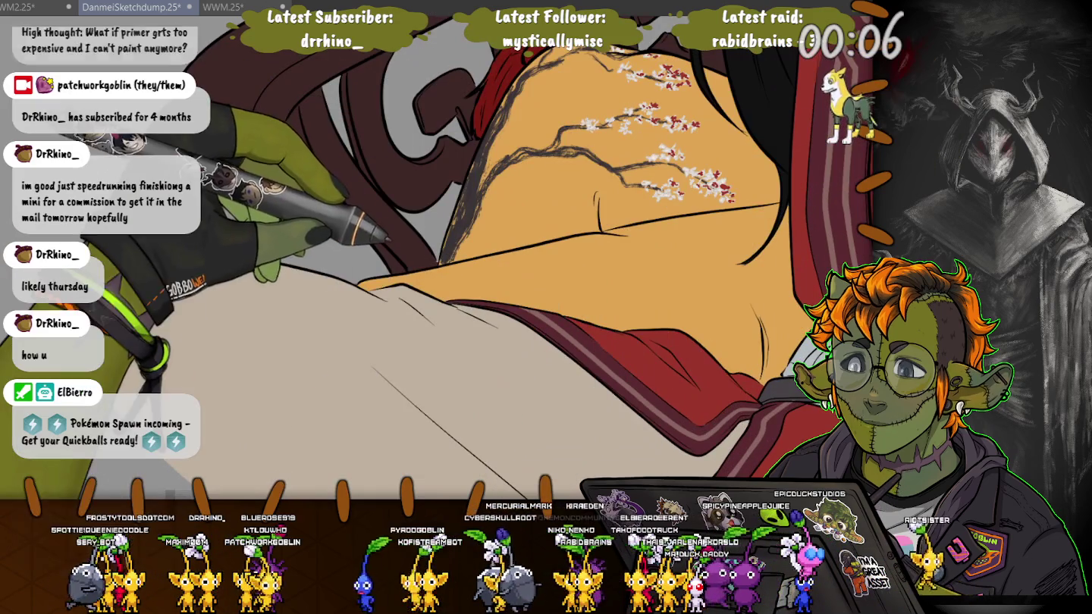
pyautogui.click(569, 304)
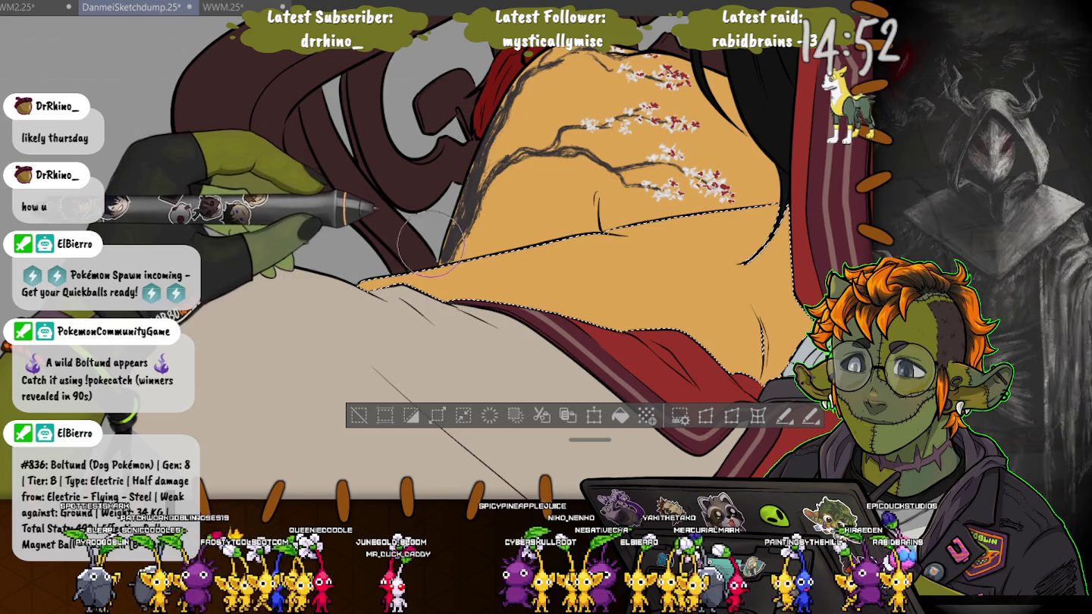
# Paint ornamental swirls inside the cushion and extend them along its edge.
pyautogui.moveTo(430, 247); pyautogui.dragTo(464, 374)
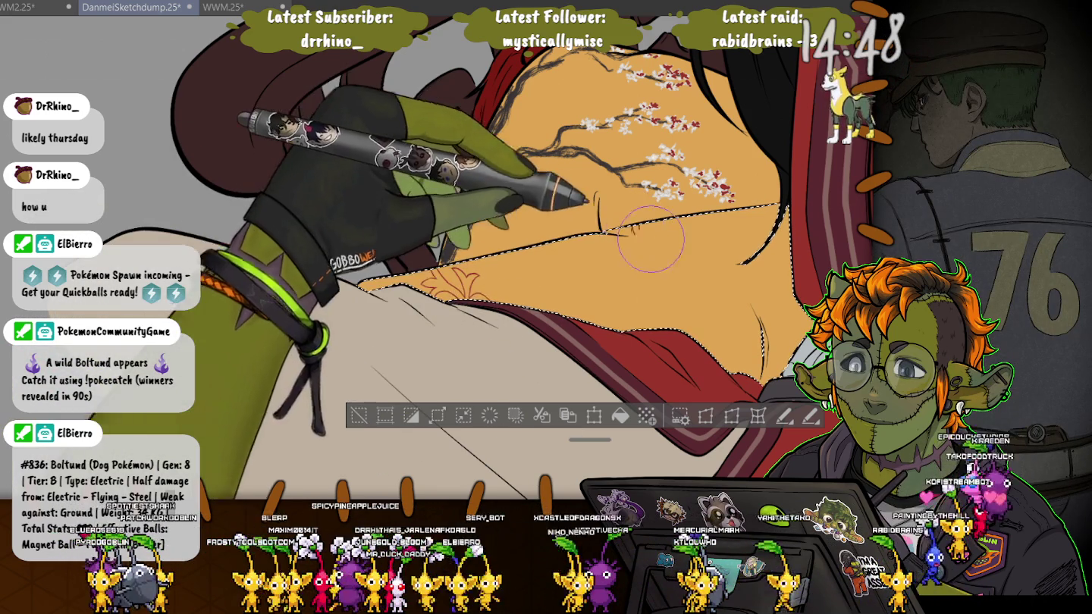
pyautogui.moveTo(659, 231); pyautogui.dragTo(724, 386)
pyautogui.hotkey('ctrl', 'z')
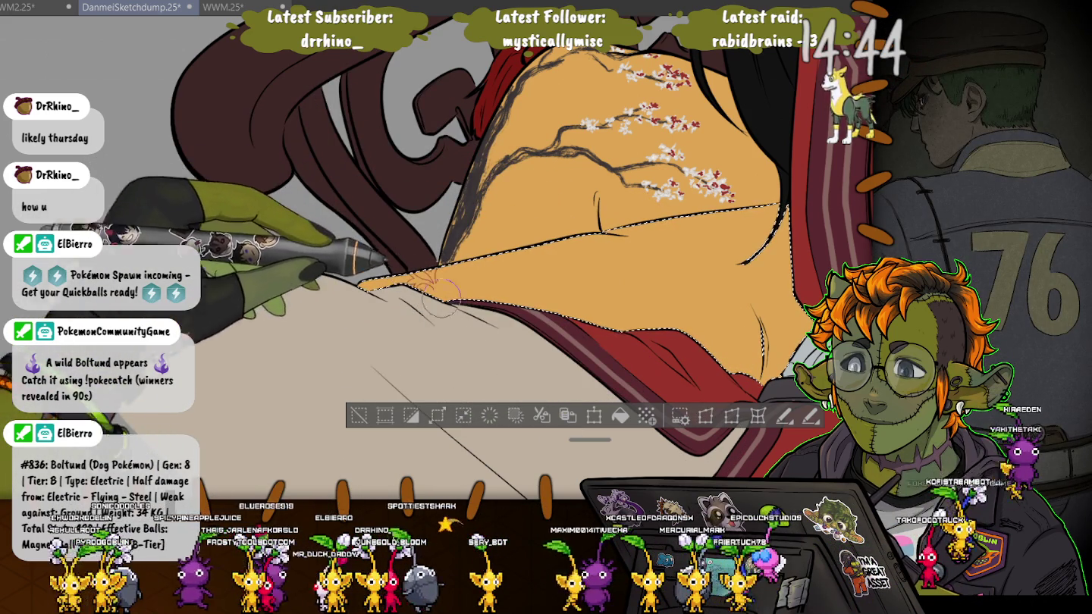
pyautogui.hotkey('ctrl', 'y')
pyautogui.hotkey('ctrl', 'y')
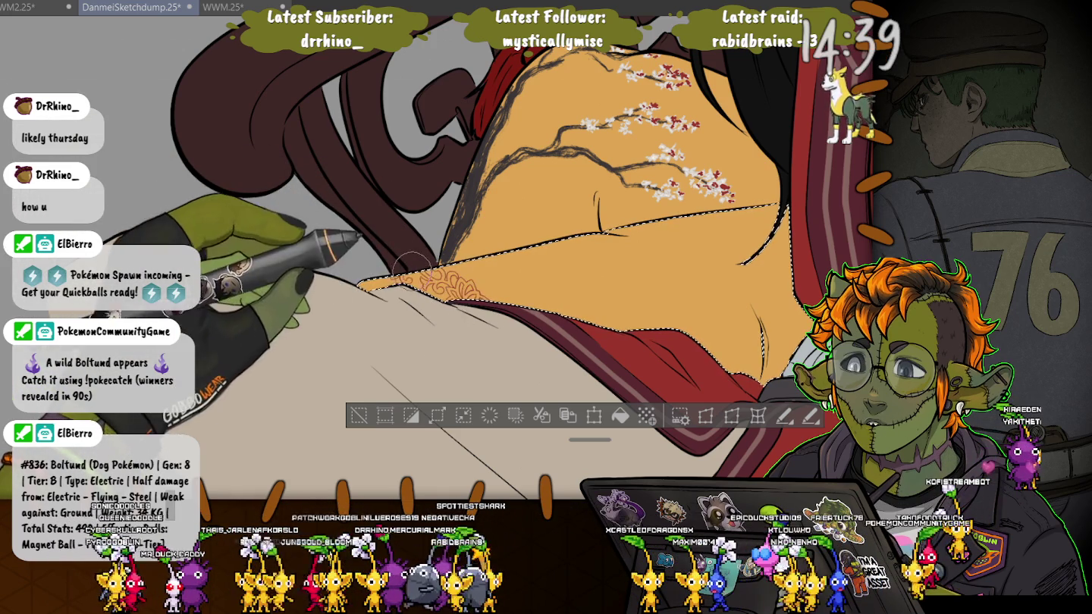
pyautogui.moveTo(635, 230); pyautogui.dragTo(748, 383)
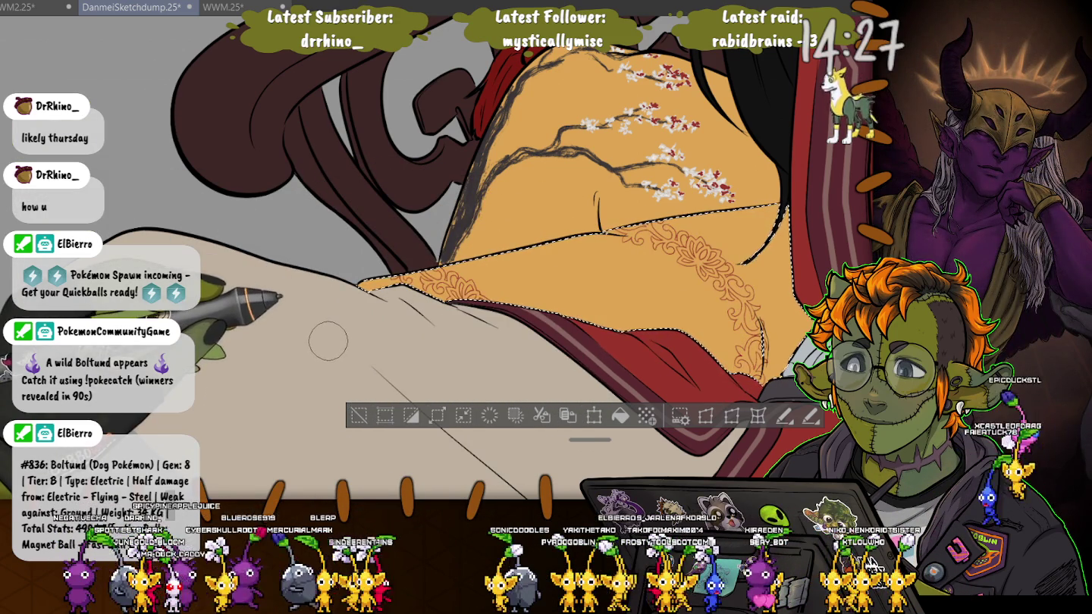
# Clear the selection and restore the red lotus-and-vine ornament after undoing it.
pyautogui.hotkey('ctrl', 'd')
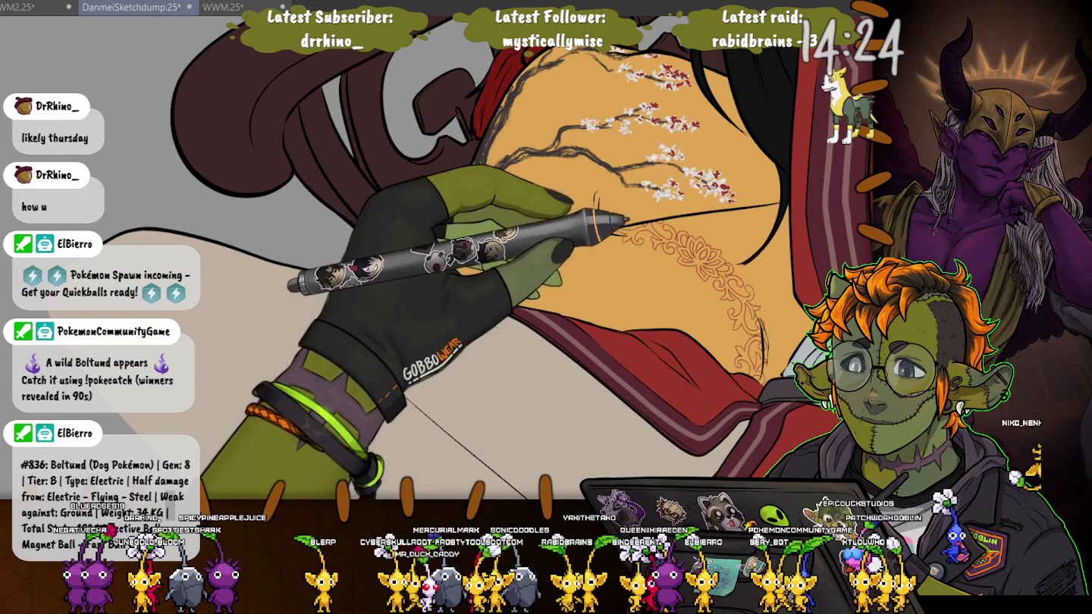
pyautogui.scroll(3, 493, 249)
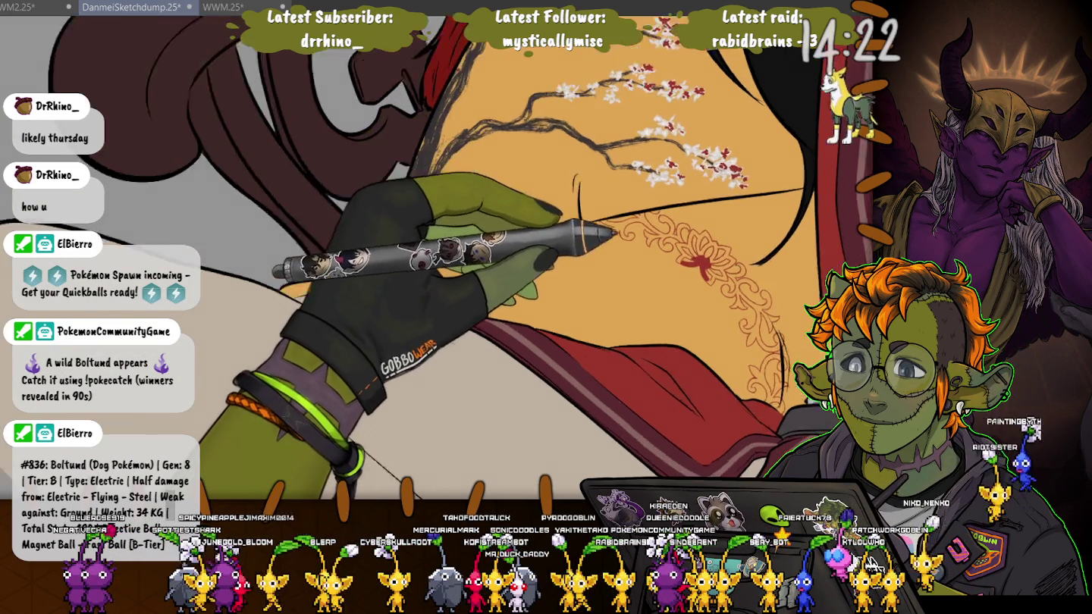
pyautogui.scroll(5, 610, 244)
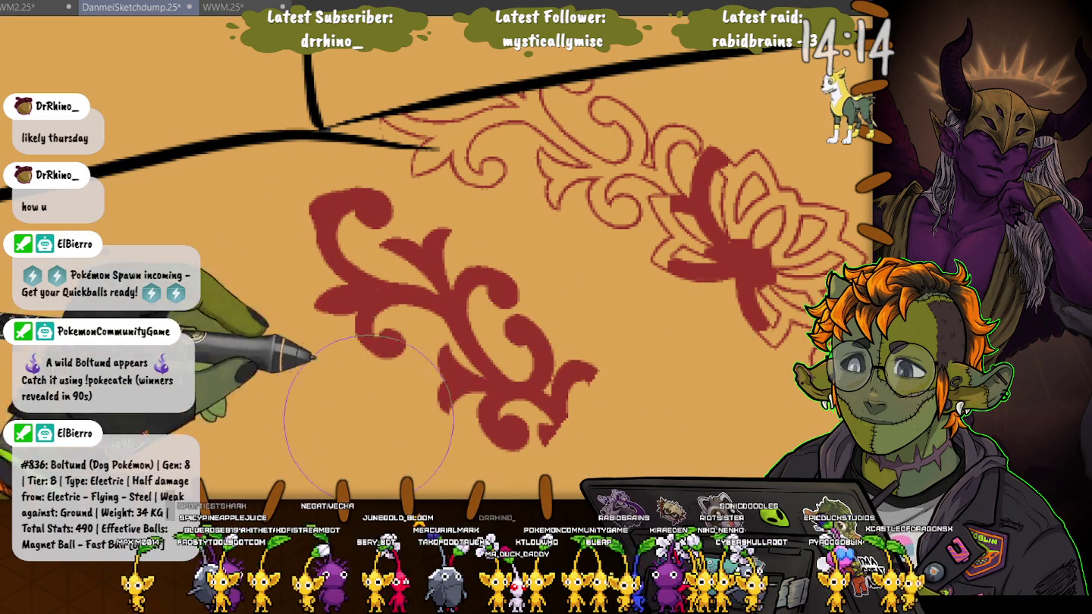
pyautogui.hotkey('ctrl', 'z')
pyautogui.hotkey('ctrl', 'z')
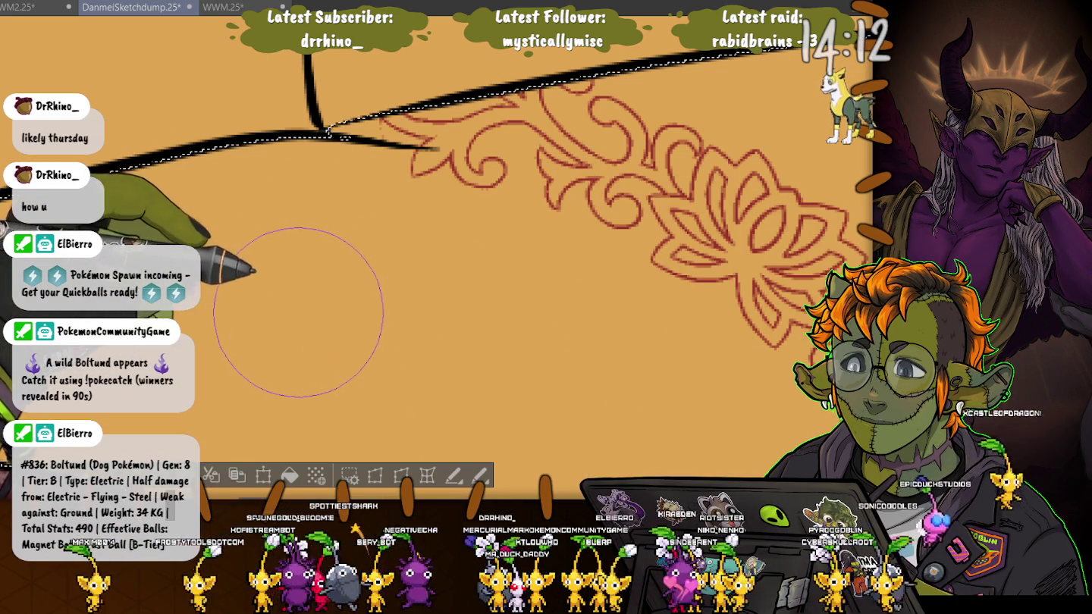
pyautogui.hotkey('ctrl', 'z')
pyautogui.hotkey('ctrl', 'z')
pyautogui.hotkey('ctrl', 'z')
pyautogui.scroll(-3, 437, 258)
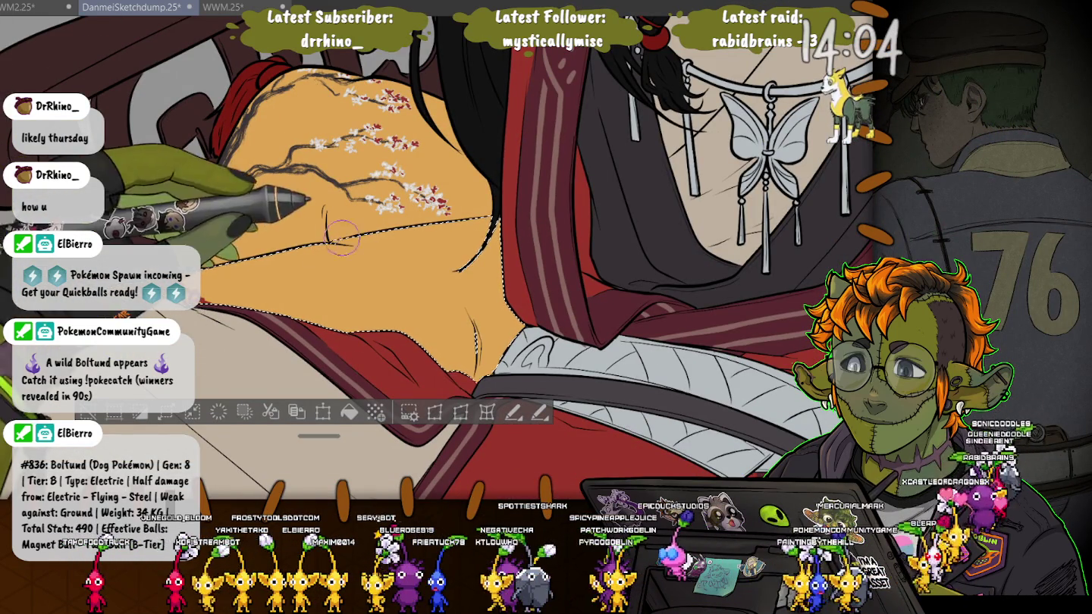
pyautogui.hotkey('ctrl', 'y')
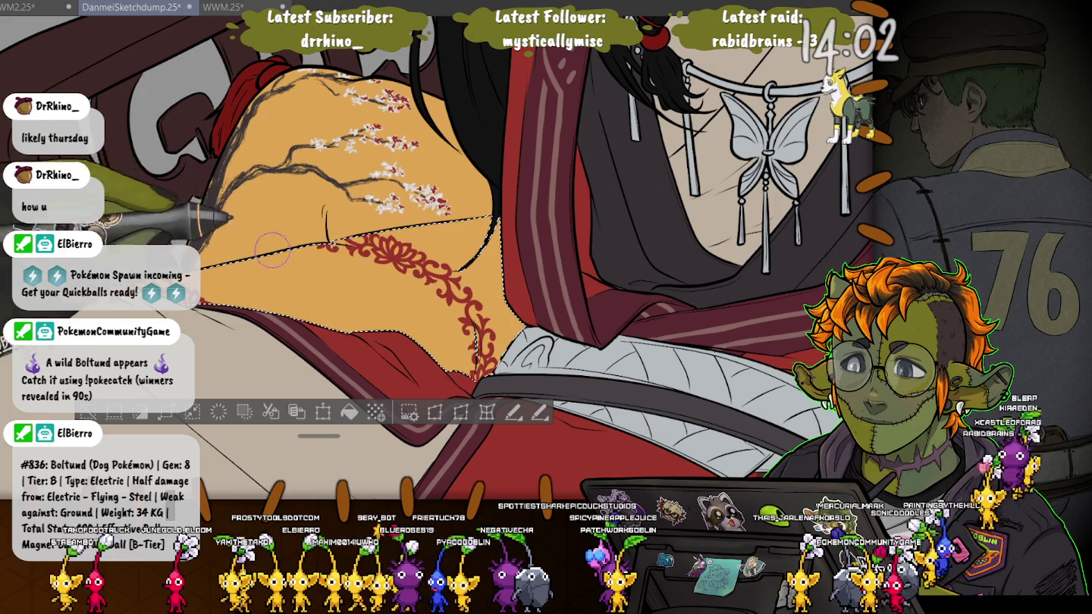
pyautogui.moveTo(333, 250); pyautogui.dragTo(360, 244)
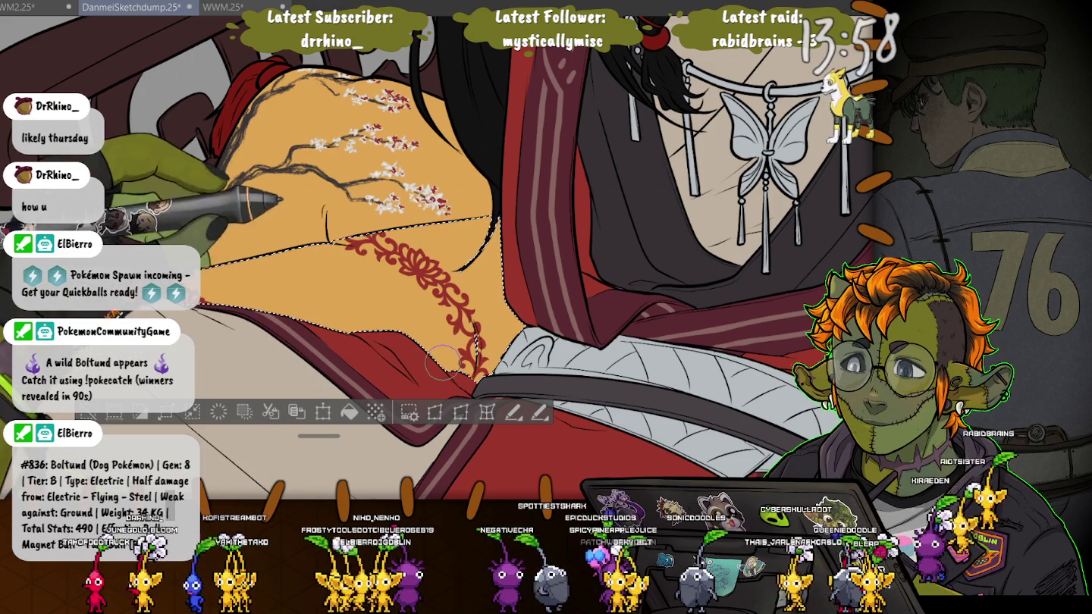
pyautogui.hotkey('ctrl', 'y')
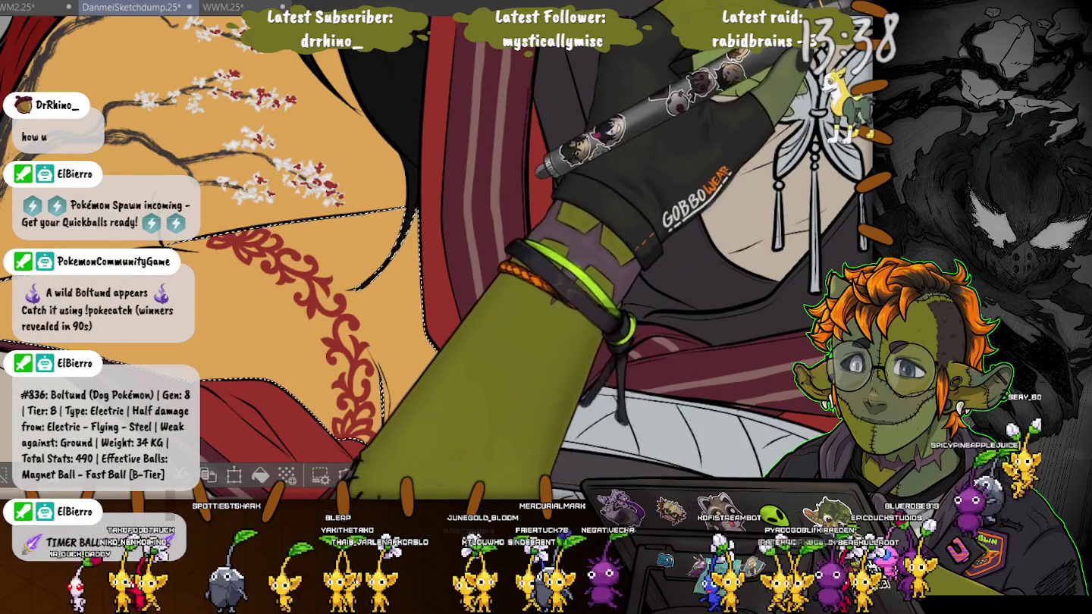
# Zoom and rotate the view back to show the whole figure.
pyautogui.scroll(2, 417, 258)
pyautogui.scroll(2, 417, 257)
pyautogui.scroll(-2, 438, 258)
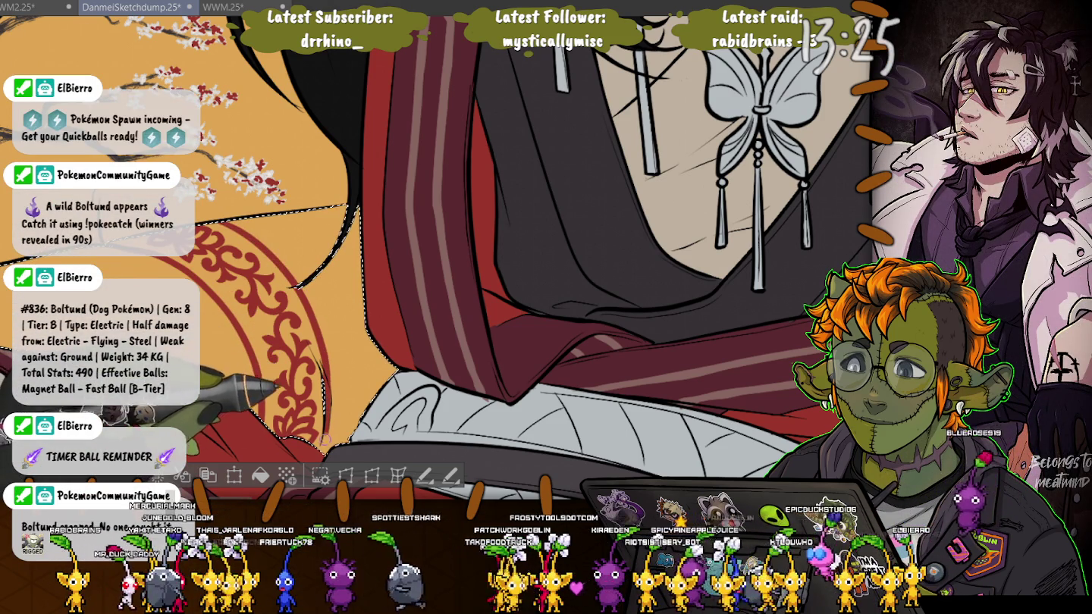
pyautogui.moveTo(312, 429); pyautogui.dragTo(285, 236)
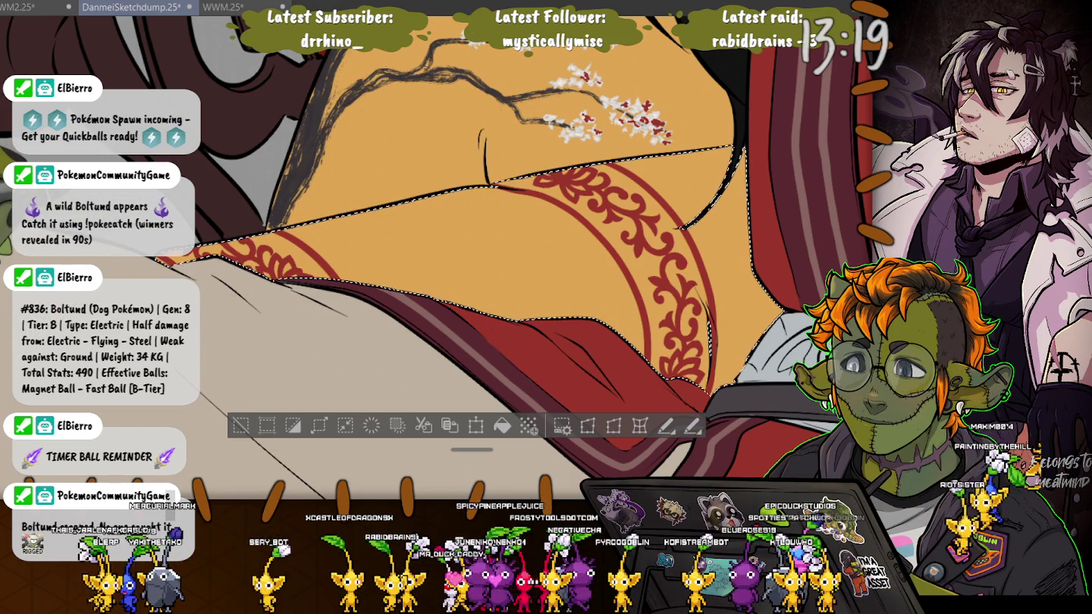
pyautogui.moveTo(466, 304)
pyautogui.mouseDown()
pyautogui.moveTo(455, 319)
pyautogui.moveTo(380, 242)
pyautogui.mouseUp()
pyautogui.moveTo(455, 304); pyautogui.dragTo(318, 339)
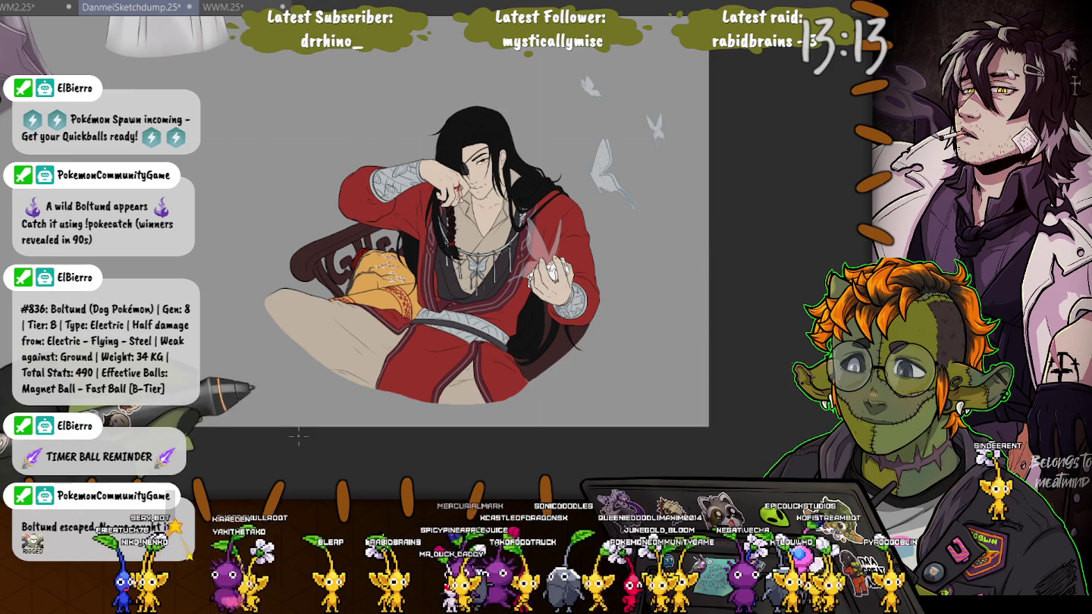
# Zoom in on the robe's waist and pan along the sash to inspect it.
pyautogui.moveTo(319, 450); pyautogui.dragTo(432, 375)
pyautogui.moveTo(485, 250); pyautogui.dragTo(501, 326)
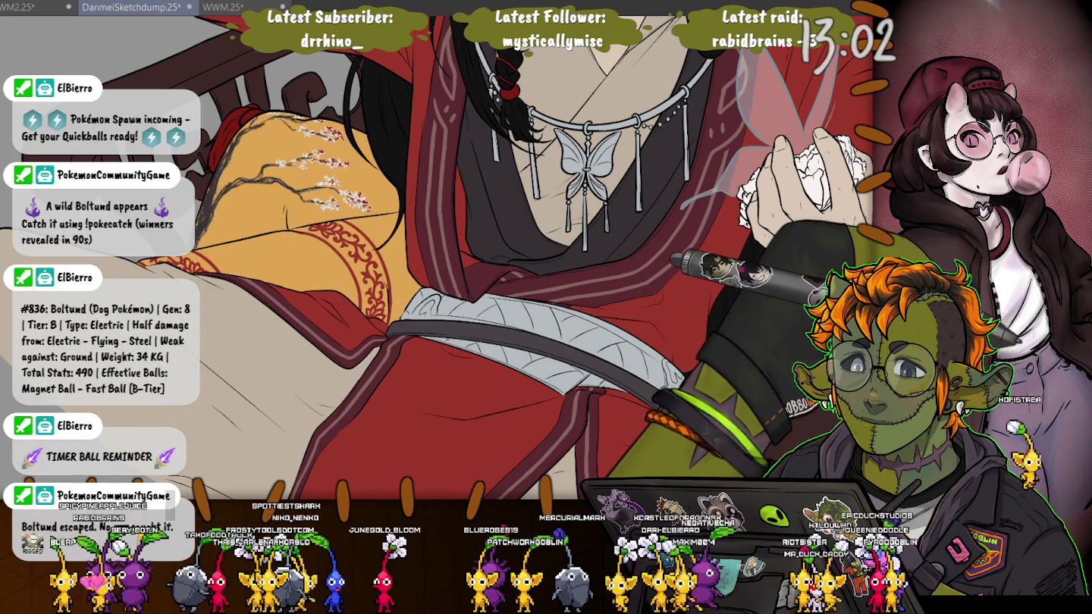
pyautogui.hotkey('ctrl', '+')
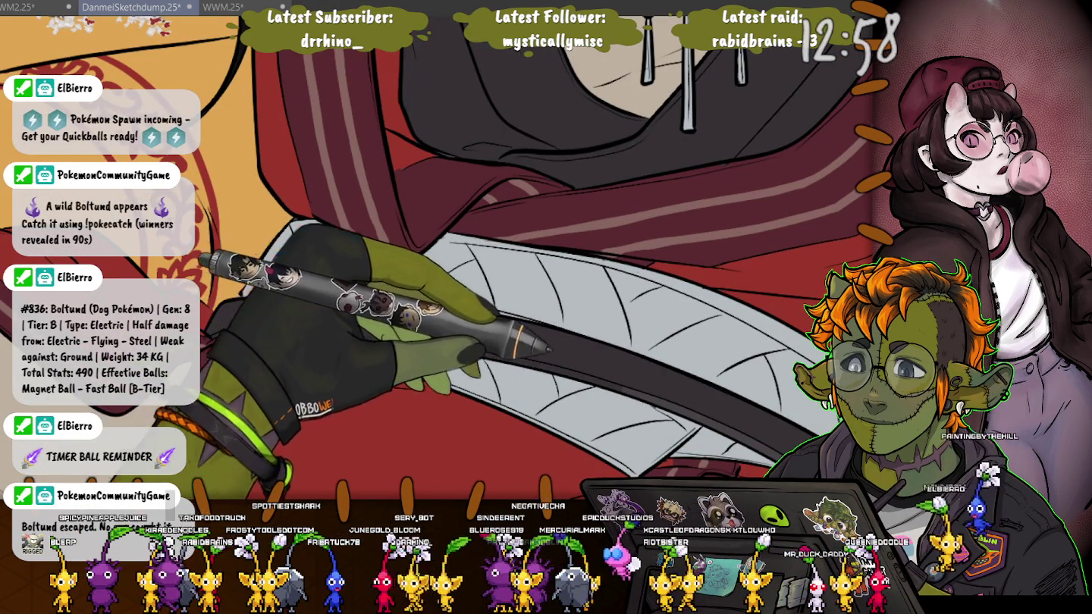
pyautogui.moveTo(530, 341); pyautogui.dragTo(441, 281)
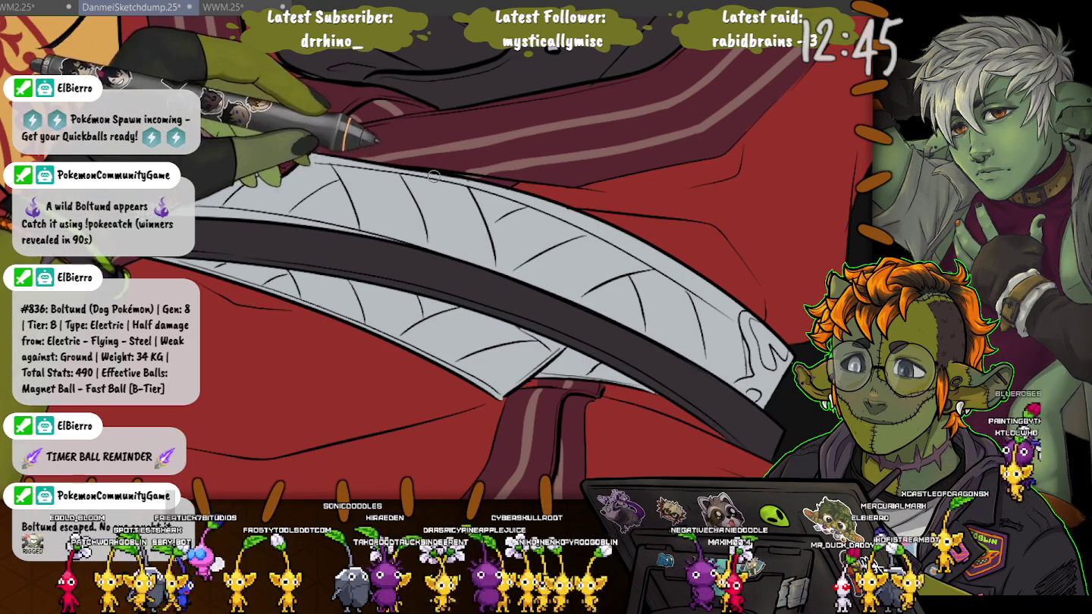
# Select the hand and crumpled paper, then hide the sleeve and sash patterns.
pyautogui.scroll(-2, 318, 230)
pyautogui.scroll(-2, 462, 200)
pyautogui.scroll(-2, 462, 200)
pyautogui.scroll(-2, 461, 199)
pyautogui.scroll(-2, 462, 200)
pyautogui.scroll(-1, 273, 208)
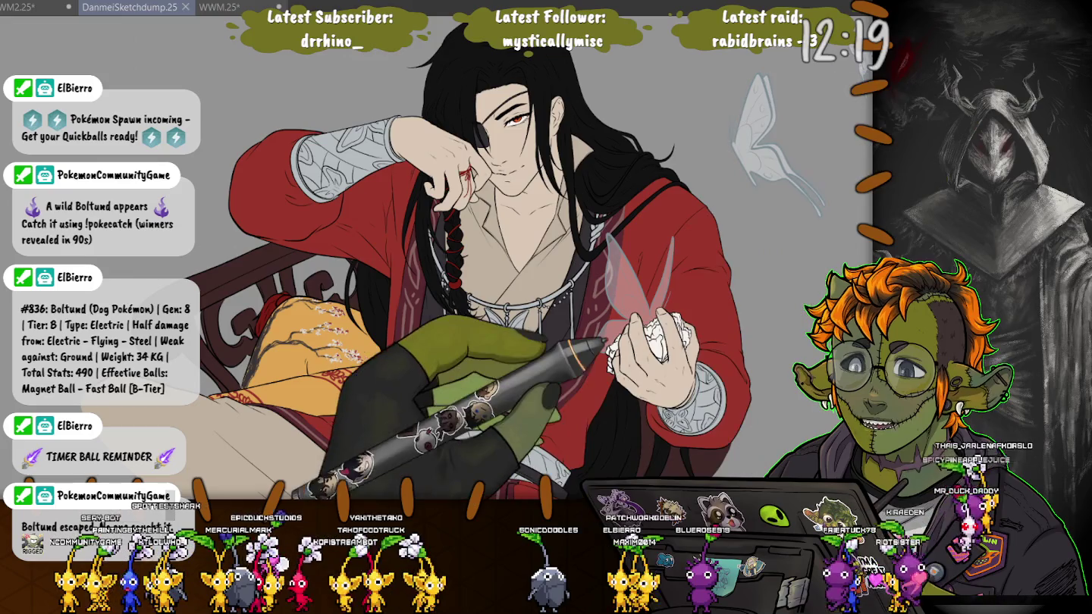
pyautogui.click(651, 357)
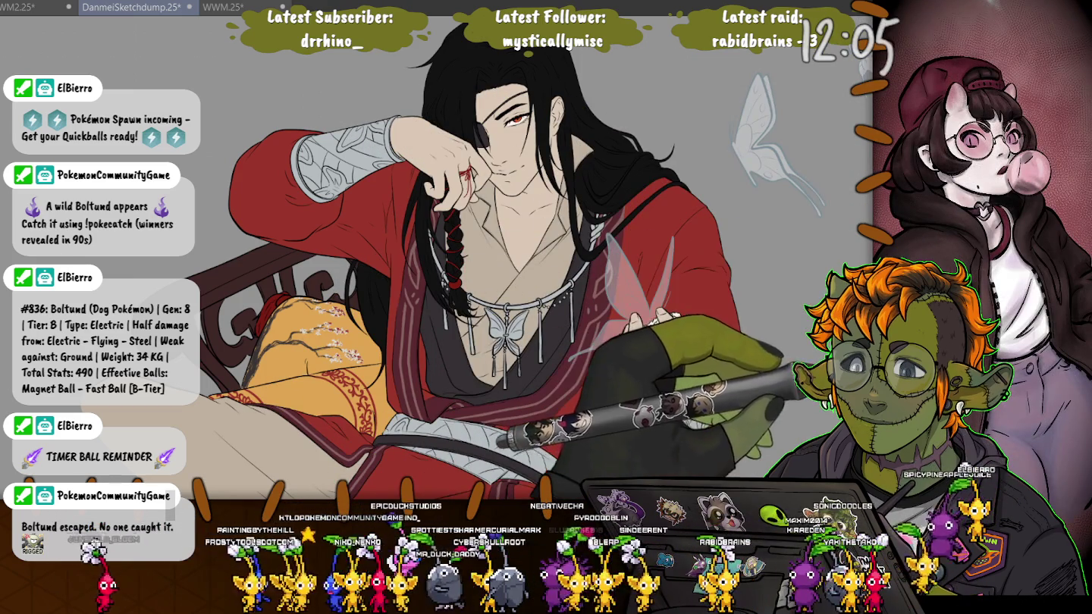
pyautogui.hotkey('ctrl', 'z')
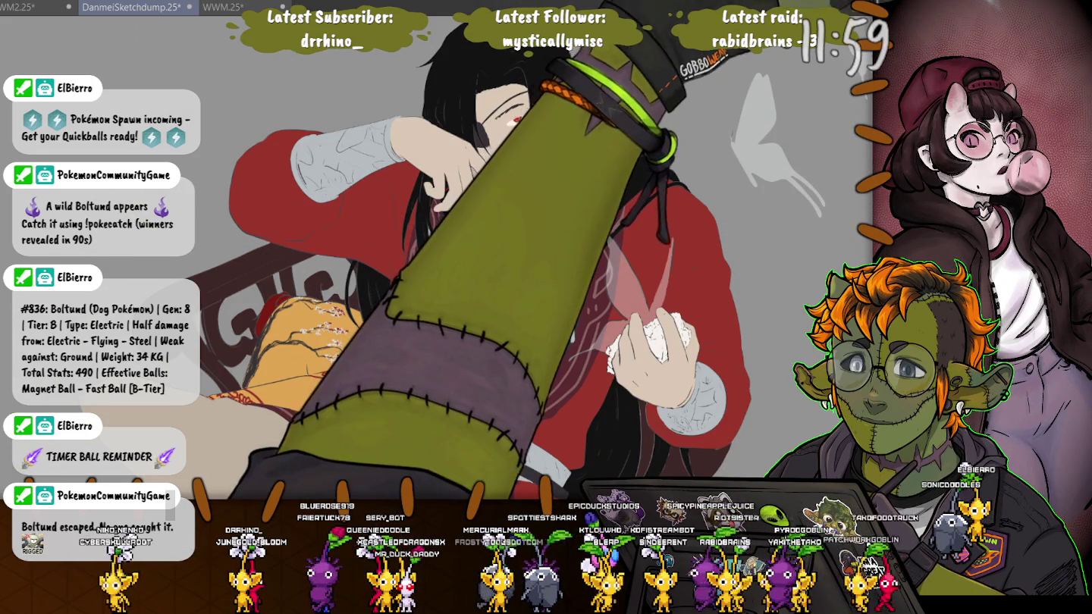
# Zoom in and pan across the face and neck to check the flats.
pyautogui.scroll(2, 501, 151)
pyautogui.scroll(2, 501, 152)
pyautogui.scroll(1, 501, 152)
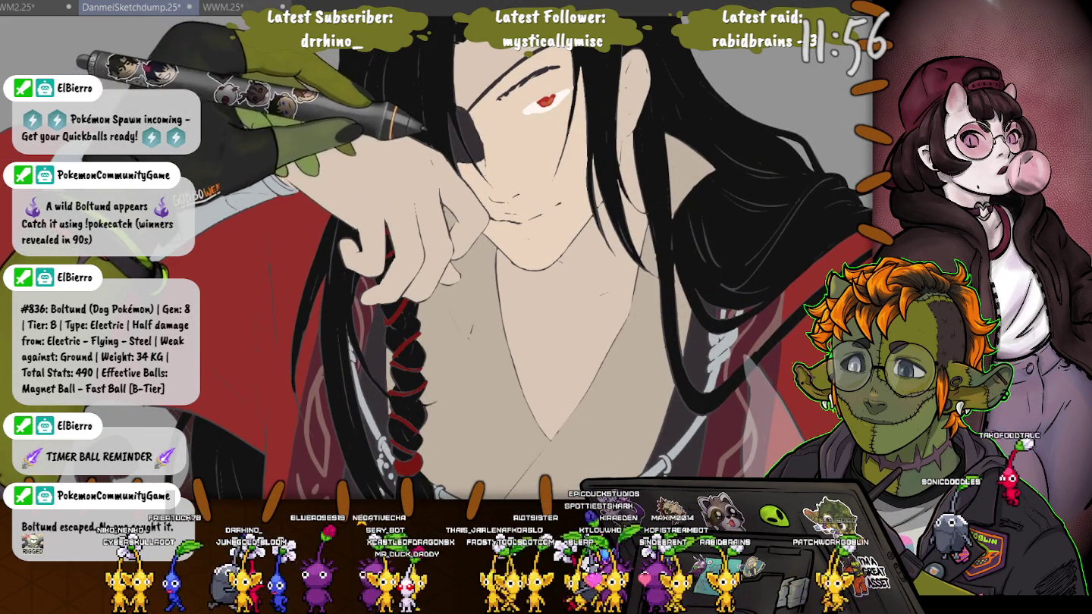
pyautogui.scroll(1, 424, 77)
pyautogui.scroll(1, 459, 37)
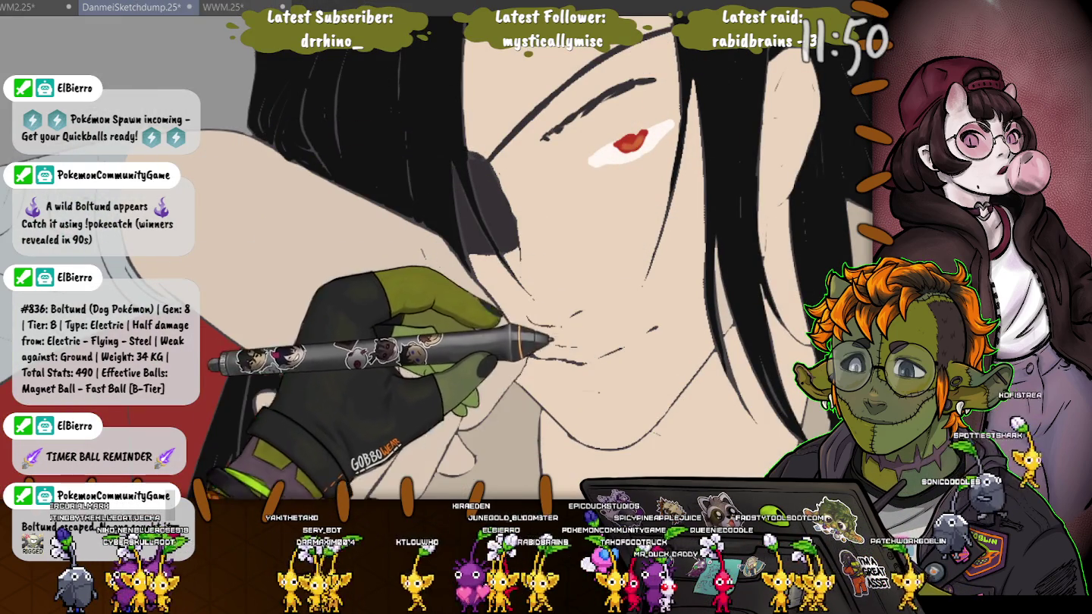
pyautogui.hscroll(-3, 437, 266)
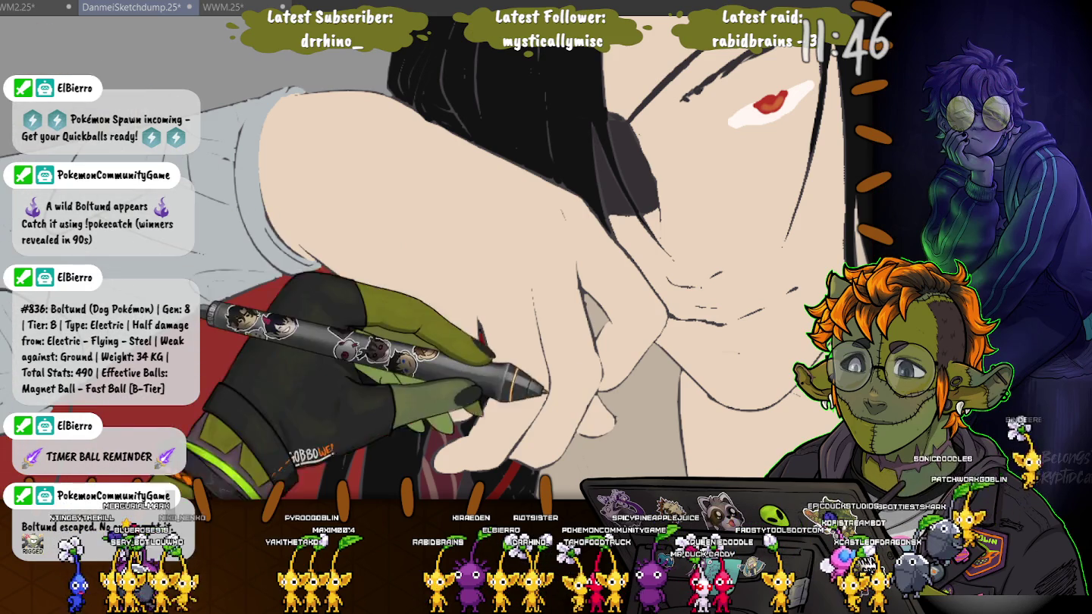
pyautogui.scroll(-1, 500, 265)
pyautogui.scroll(-2, 437, 257)
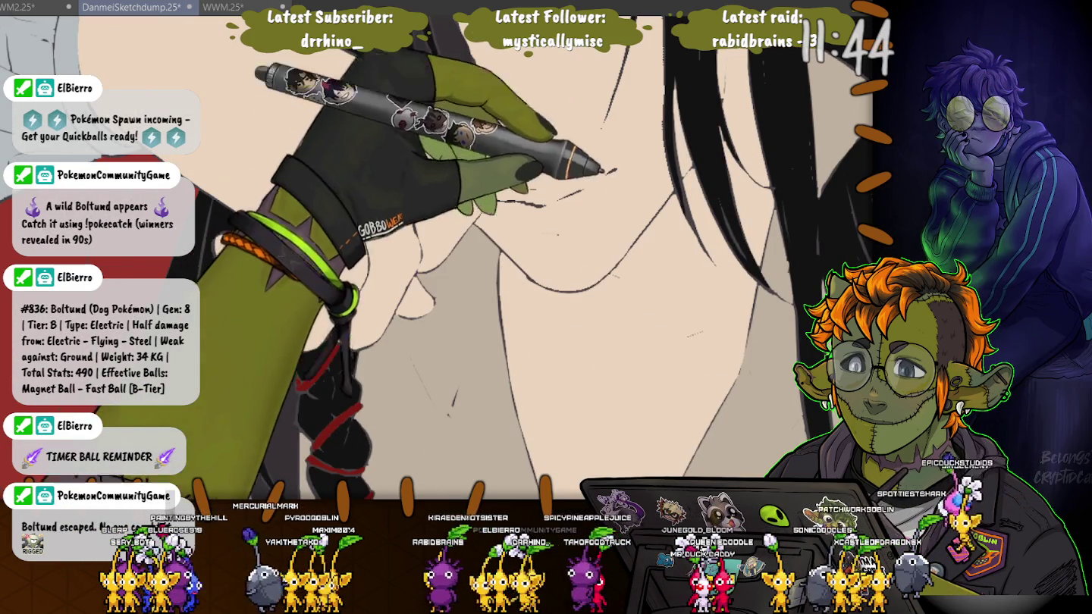
pyautogui.scroll(3, 437, 258)
pyautogui.scroll(1, 437, 258)
pyautogui.scroll(1, 437, 258)
# Check the hand and collar flats, then fit the canvas and zoom out.
pyautogui.scroll(-2, 437, 258)
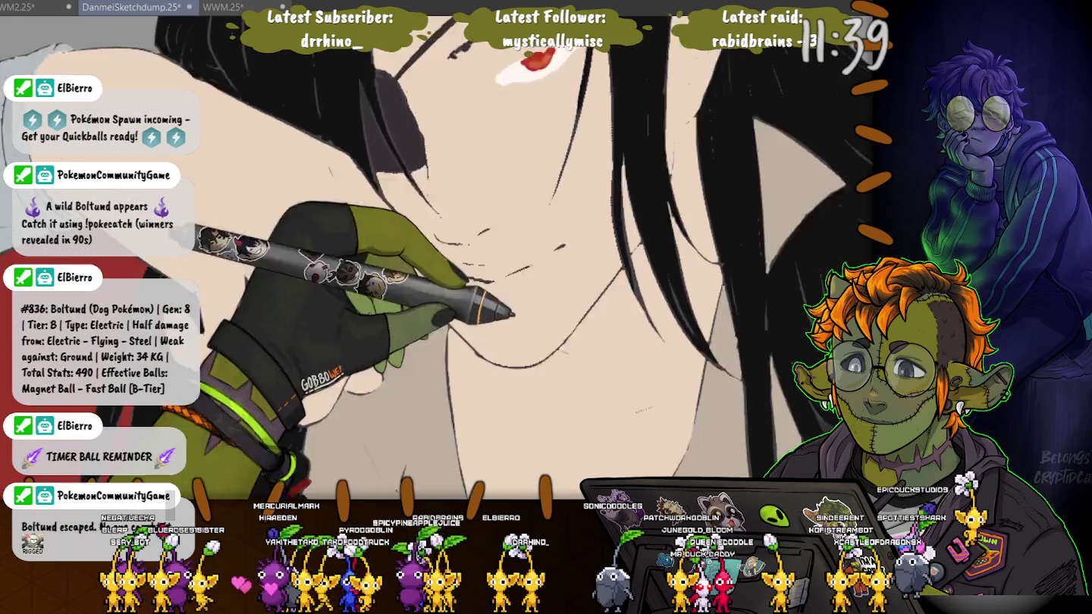
pyautogui.scroll(-2, 437, 258)
pyautogui.scroll(-3, 437, 257)
pyautogui.scroll(2, 437, 258)
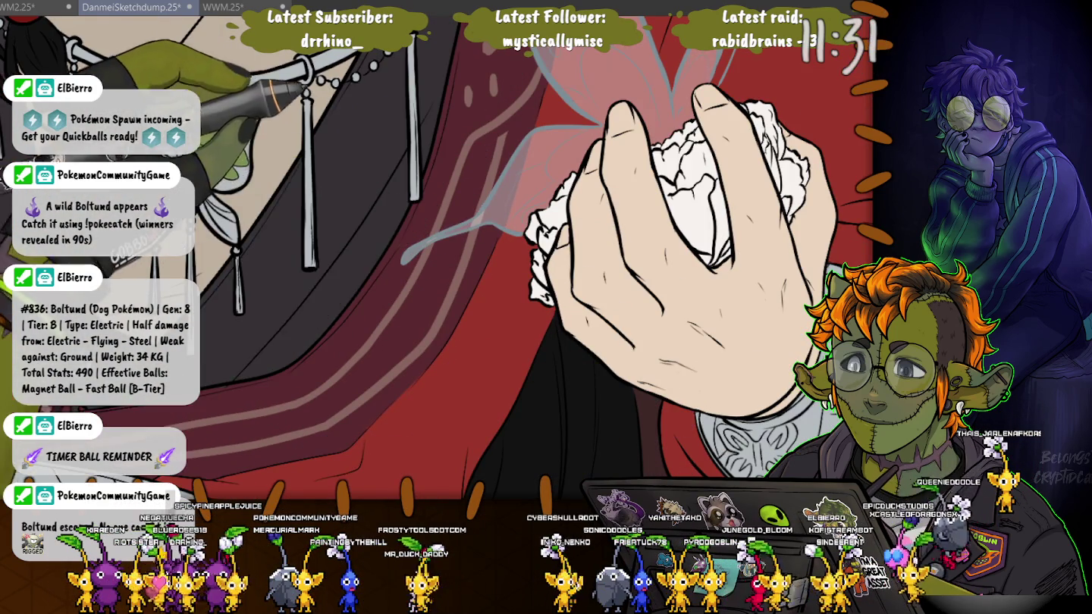
pyautogui.scroll(3, 437, 258)
pyautogui.scroll(3, 437, 257)
pyautogui.hotkey('ctrl', '0')
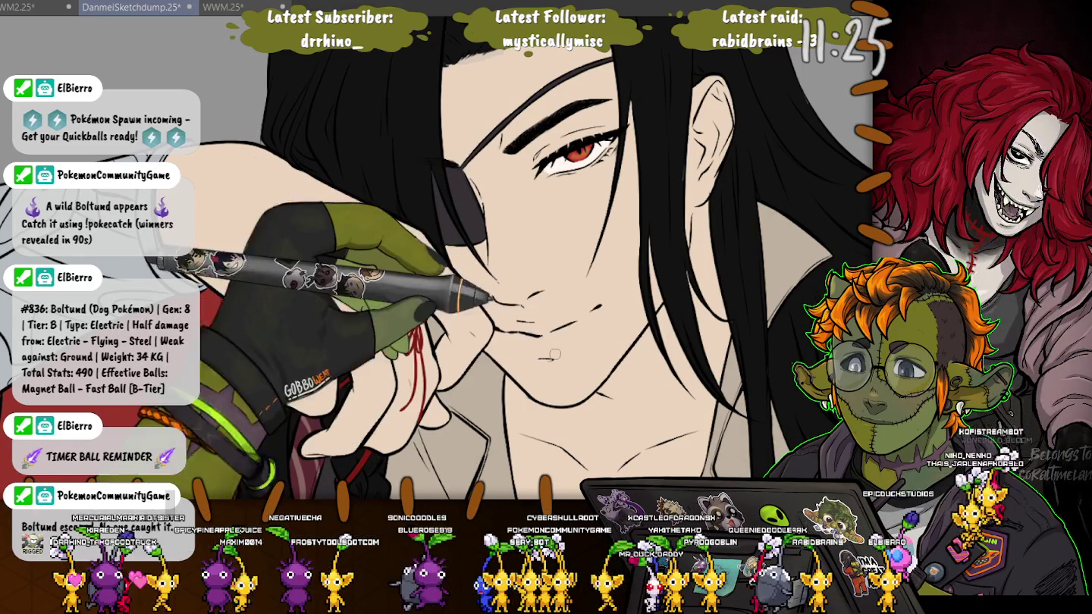
pyautogui.scroll(-5, 436, 331)
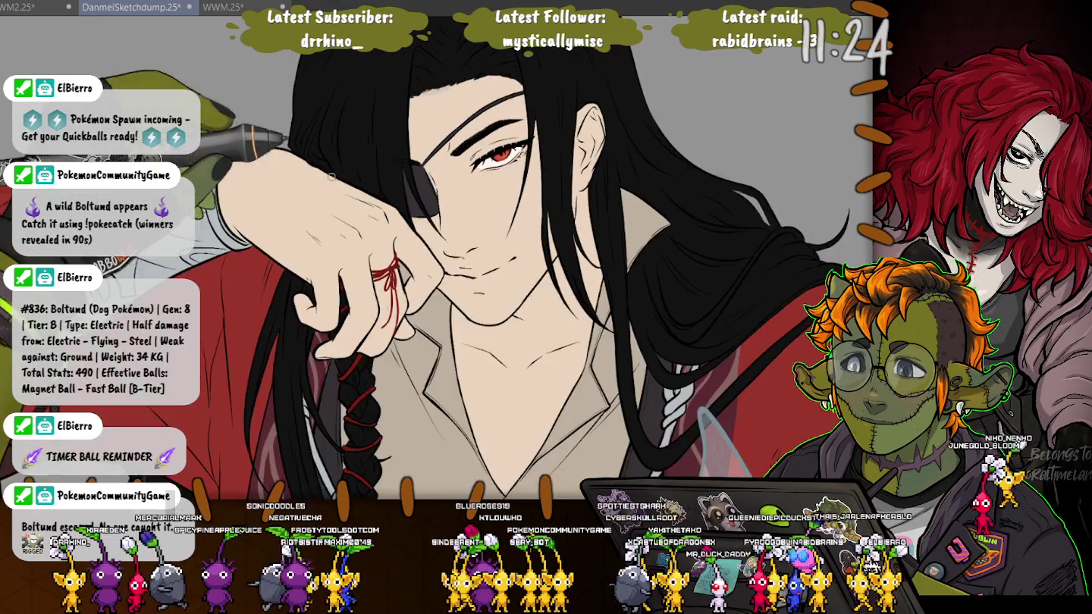
pyautogui.scroll(-2, 236, 372)
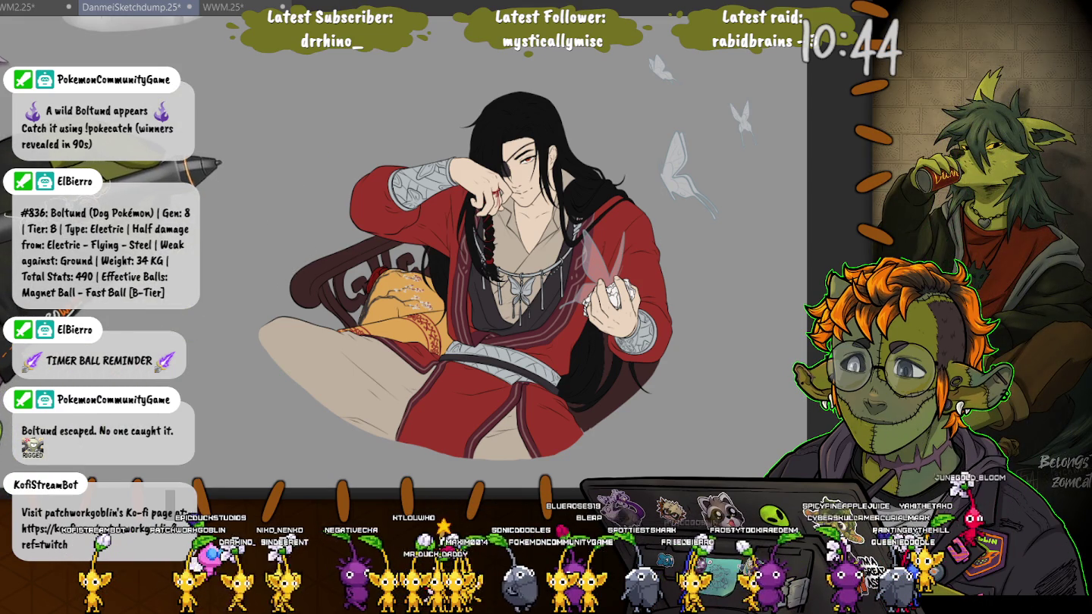
pyautogui.scroll(3, 523, 273)
pyautogui.scroll(3, 523, 273)
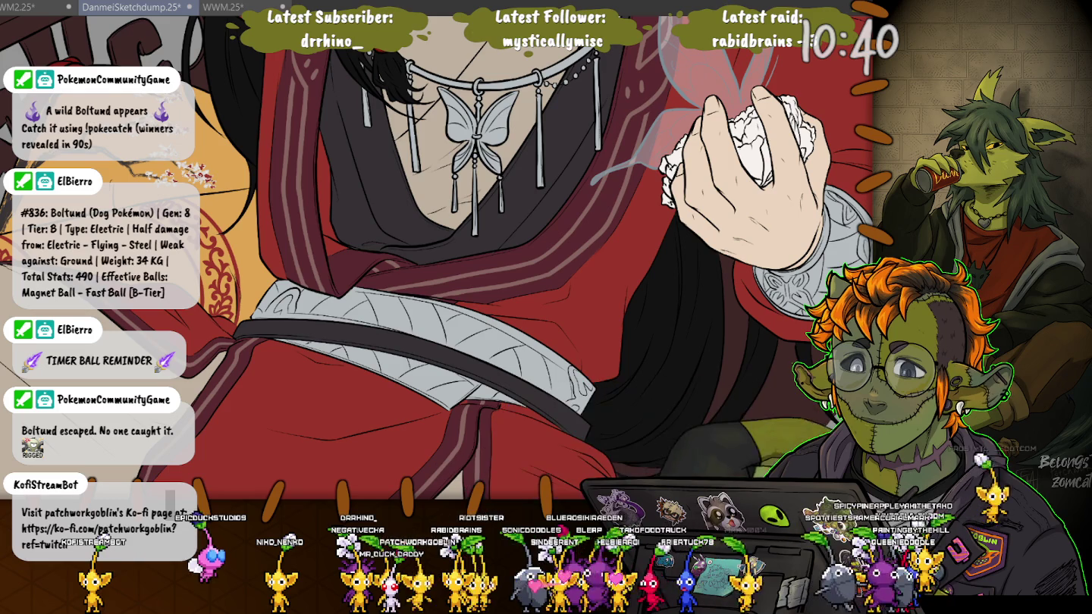
pyautogui.scroll(-5, 437, 257)
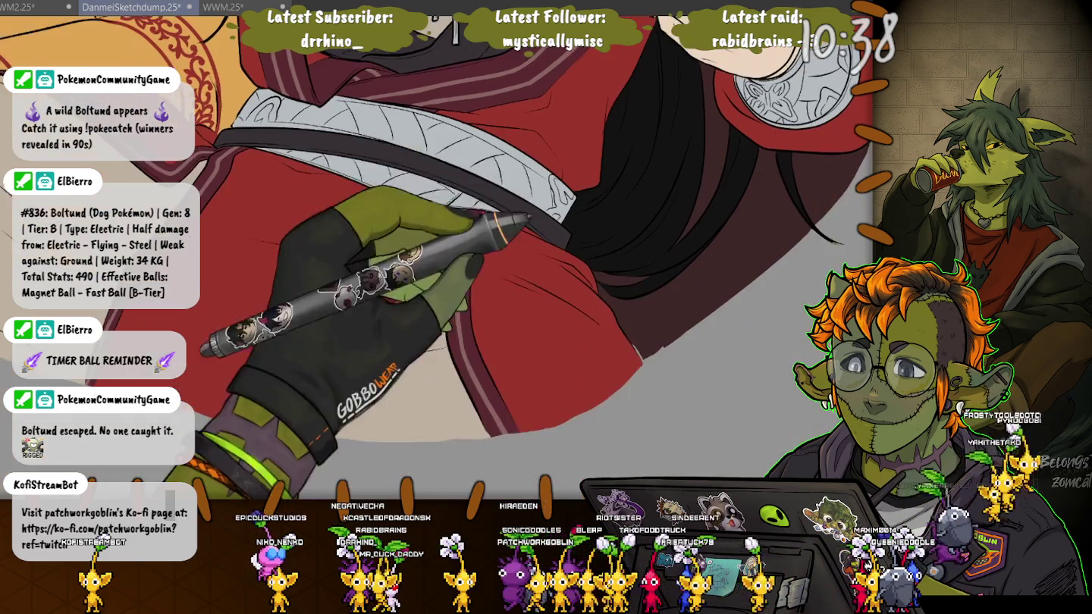
pyautogui.scroll(2, 646, 371)
pyautogui.scroll(2, 645, 370)
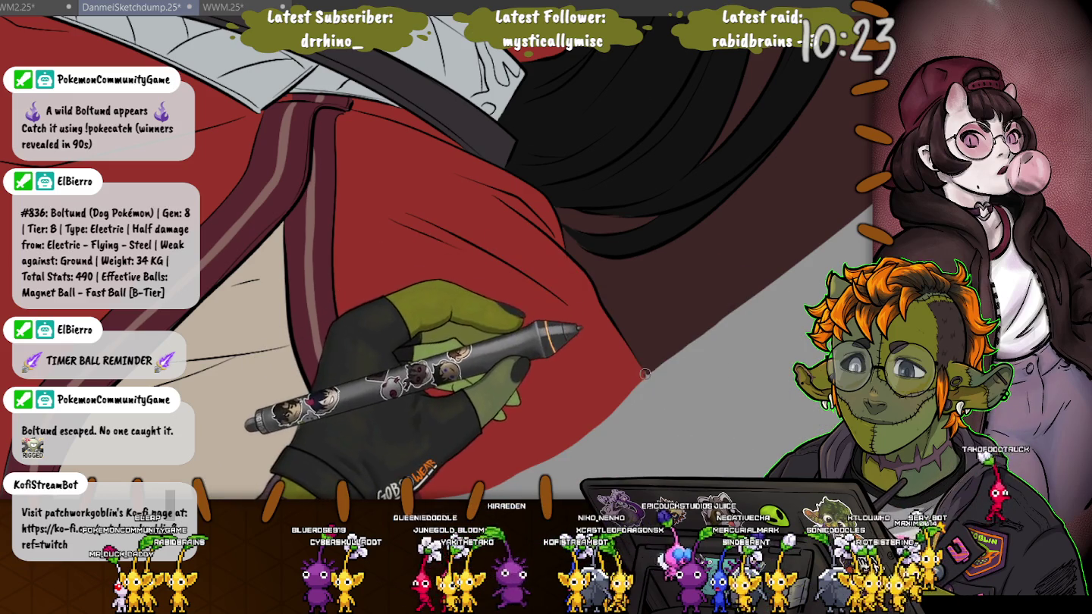
pyautogui.scroll(-2, 645, 378)
pyautogui.scroll(-2, 644, 379)
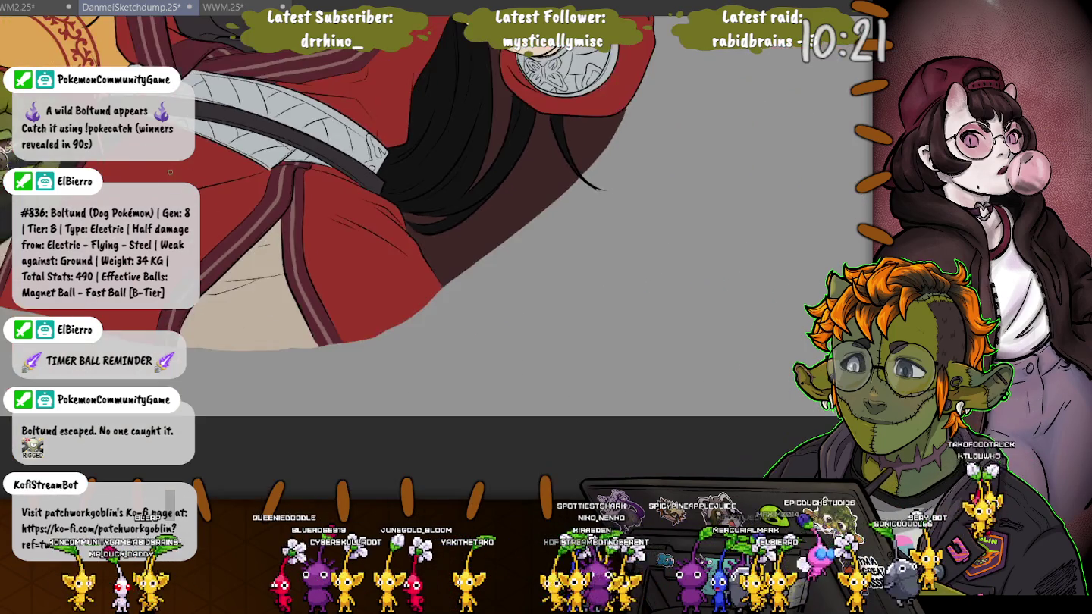
pyautogui.scroll(-2, 645, 378)
pyautogui.scroll(-2, 646, 378)
pyautogui.scroll(2, 509, 392)
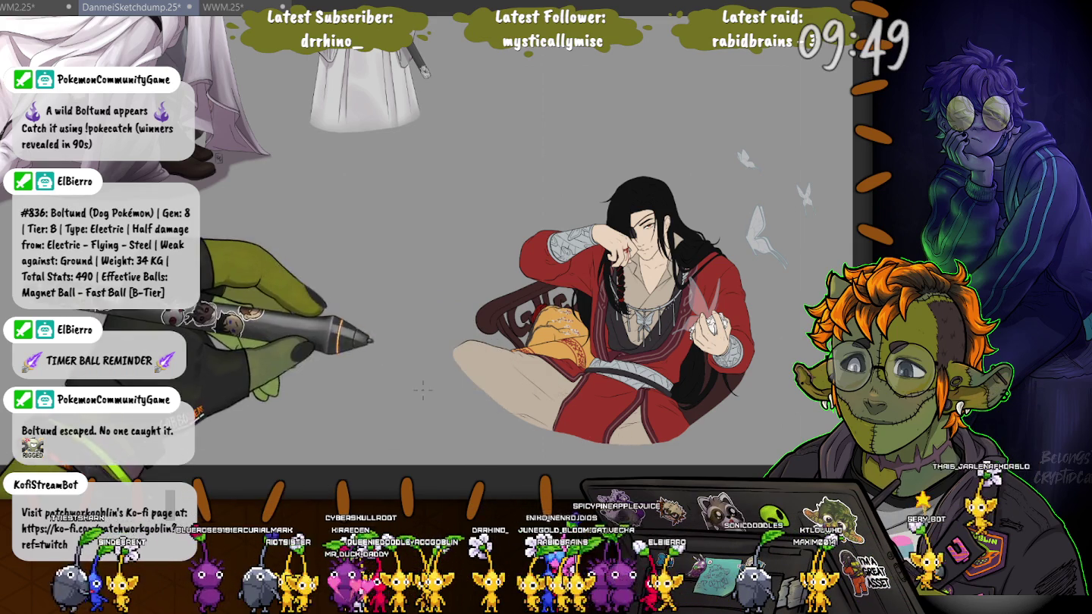
# Cancel a stray polyline, then draw a line below and a vertical line through the figure.
pyautogui.click(421, 393)
pyautogui.click(493, 426)
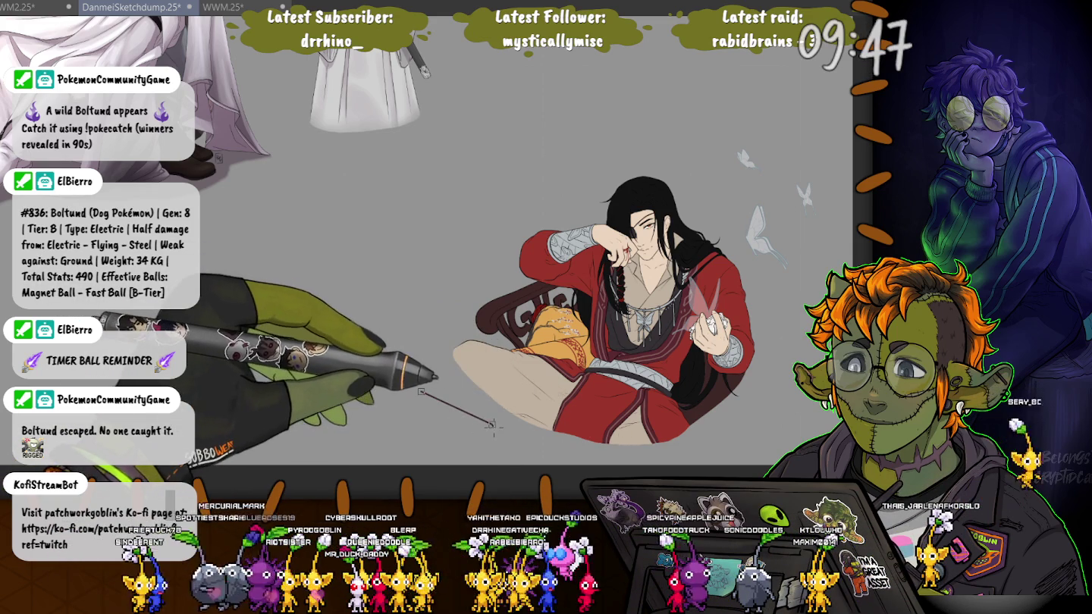
pyautogui.press('Escape')
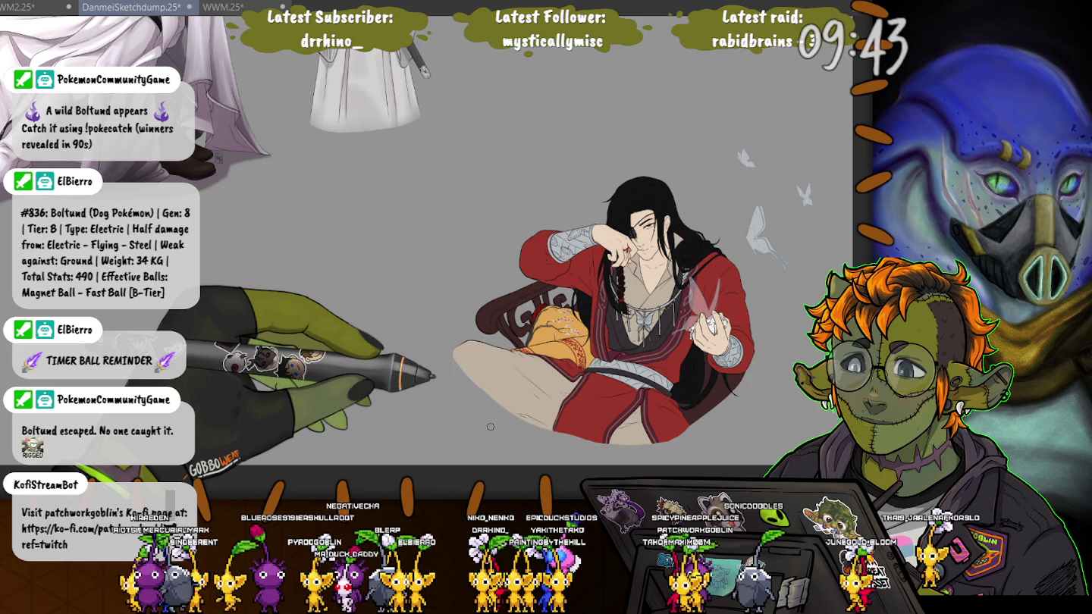
pyautogui.moveTo(622, 444)
pyautogui.mouseDown()
pyautogui.moveTo(711, 444)
pyautogui.moveTo(483, 444)
pyautogui.mouseUp()
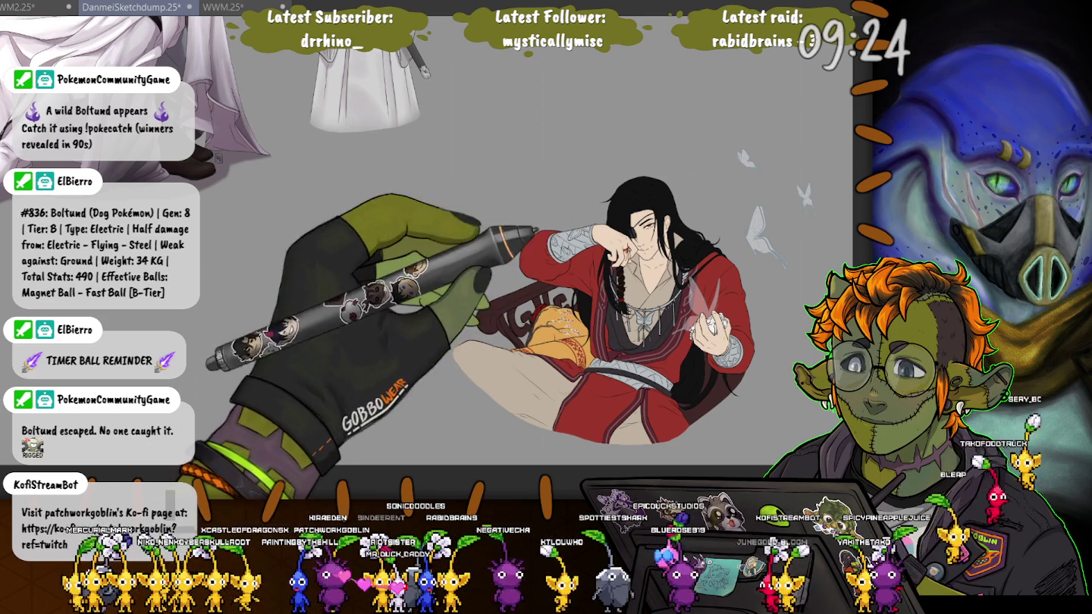
pyautogui.moveTo(608, 399); pyautogui.dragTo(608, 180)
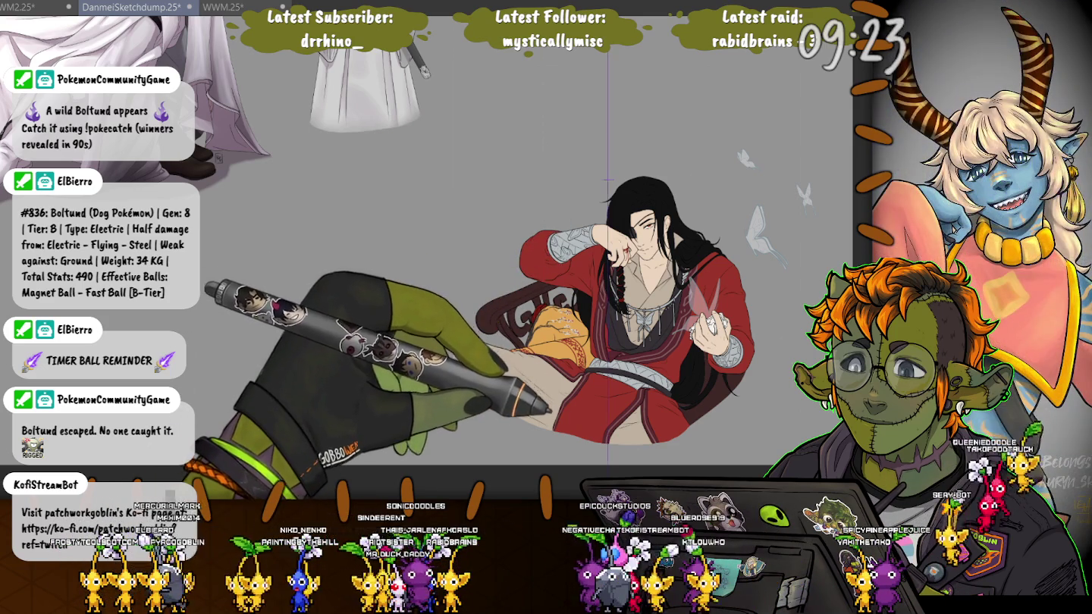
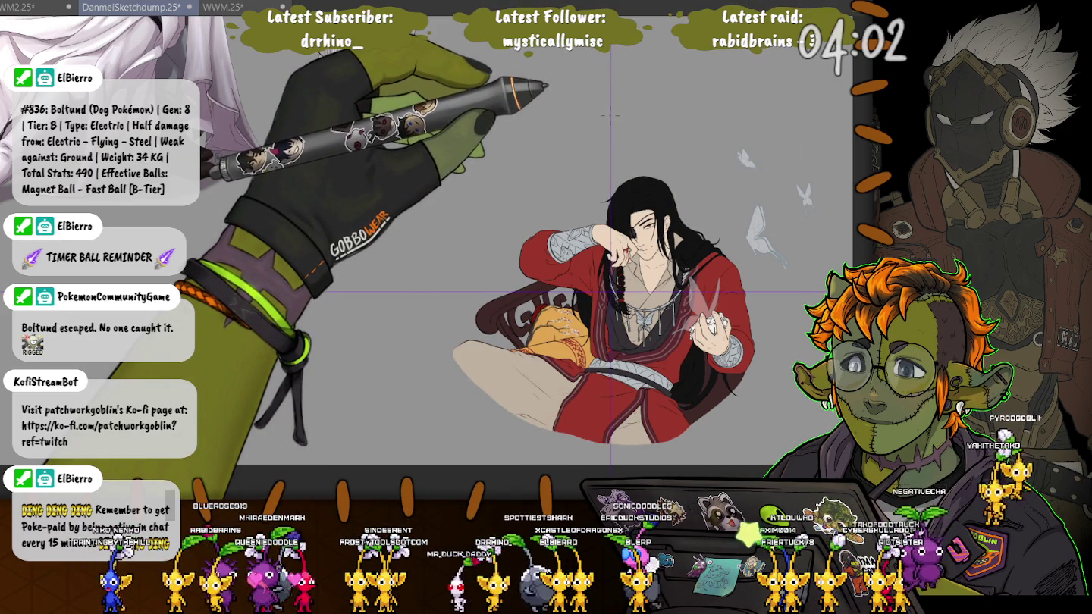
# Try transforming a diamond-shaped frame around the seated figure, then cancel it.
pyautogui.hotkey('ctrl', 't')
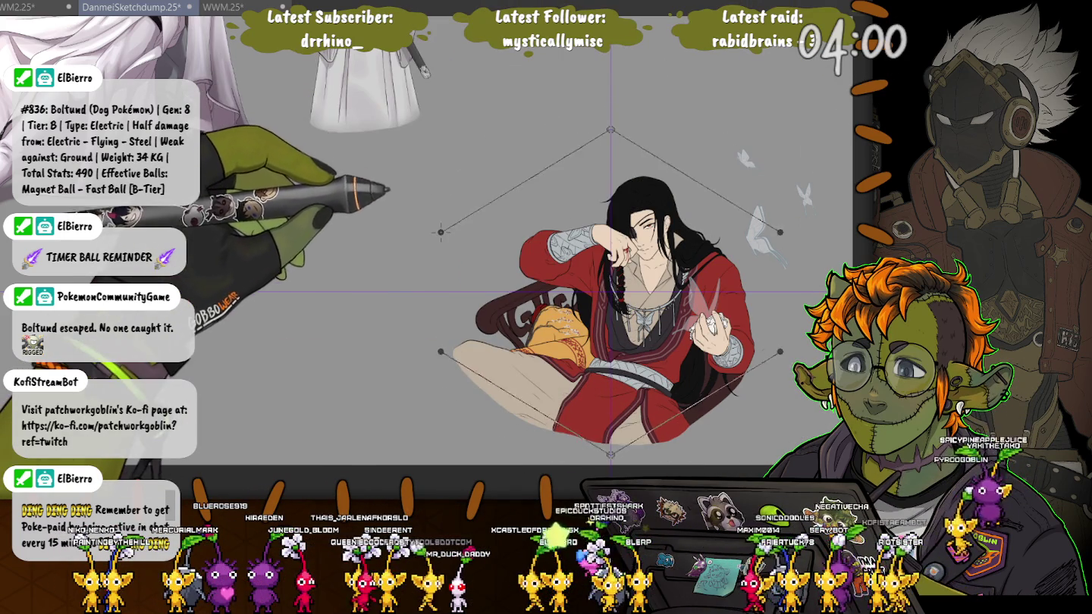
pyautogui.moveTo(680, 129); pyautogui.dragTo(766, 291)
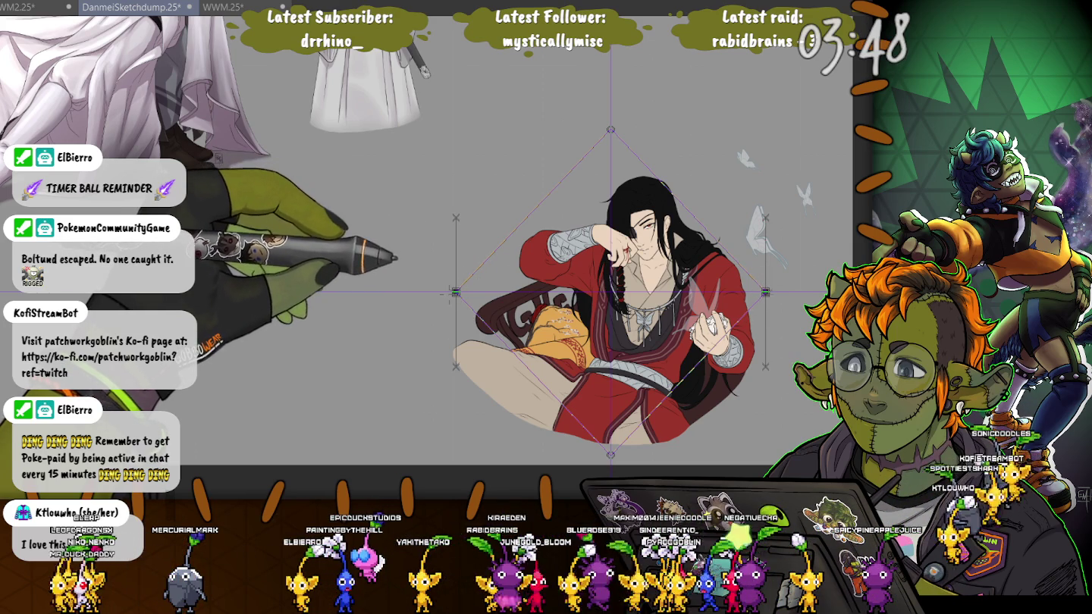
pyautogui.press('Return')
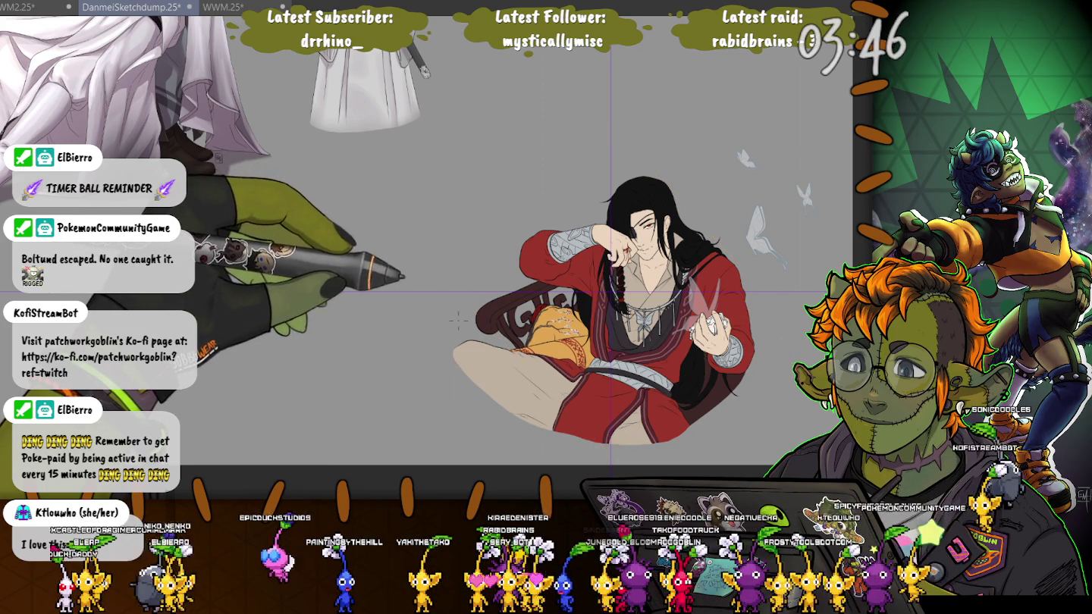
pyautogui.hotkey('ctrl', 't')
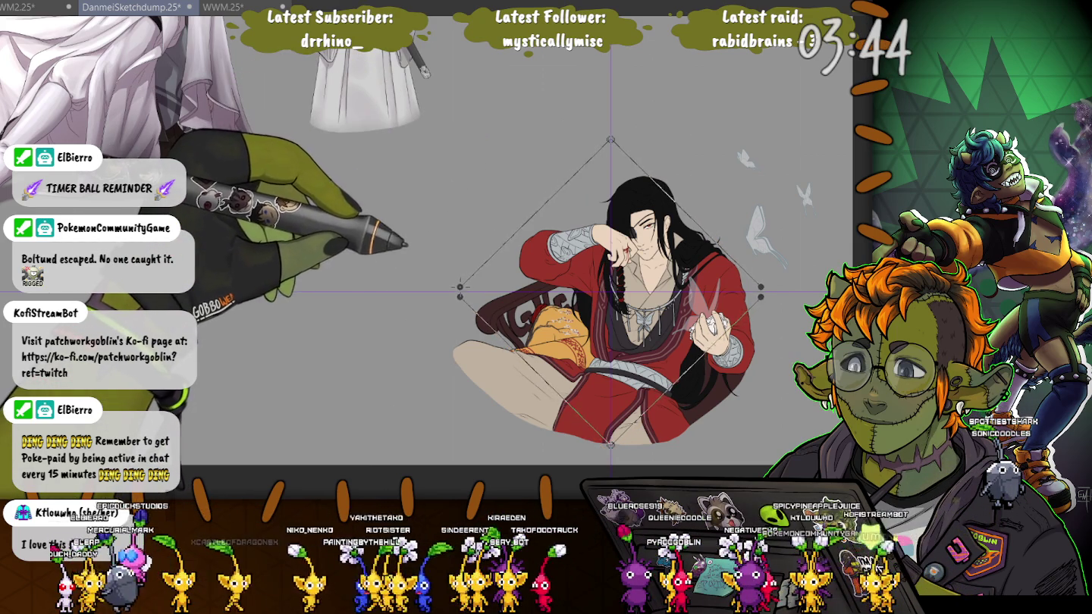
pyautogui.moveTo(459, 286); pyautogui.dragTo(470, 289)
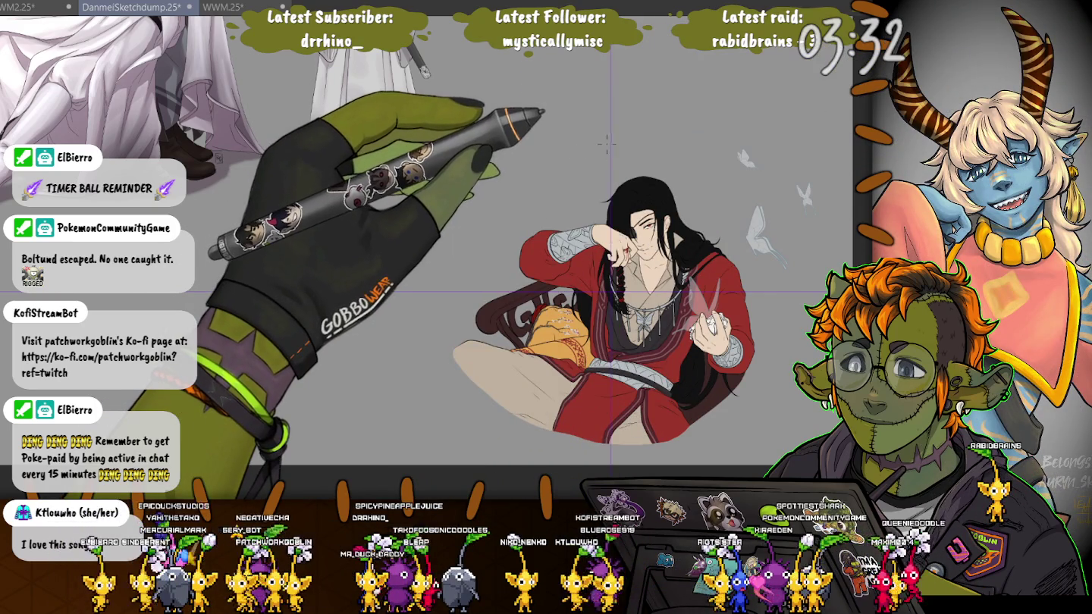
# Stretch an orange diamond around the figure, undo it, and start a new outline from the top corner.
pyautogui.hotkey('ctrl', 't')
pyautogui.moveTo(582, 161)
pyautogui.mouseDown()
pyautogui.moveTo(494, 263)
pyautogui.moveTo(529, 161)
pyautogui.mouseUp()
pyautogui.hotkey('ctrl', 'z')
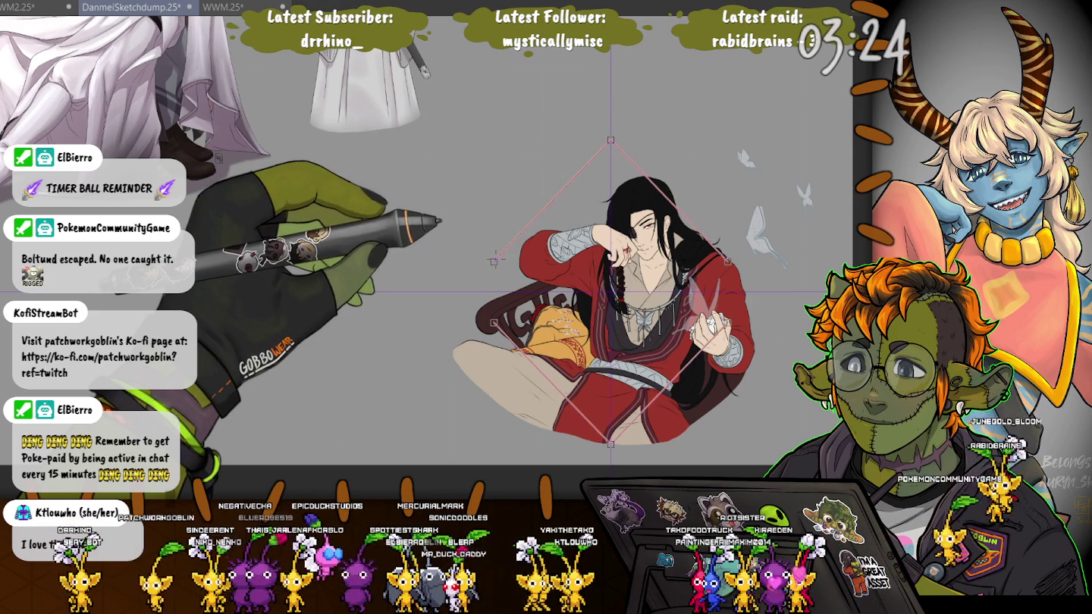
pyautogui.hotkey('ctrl', 'z')
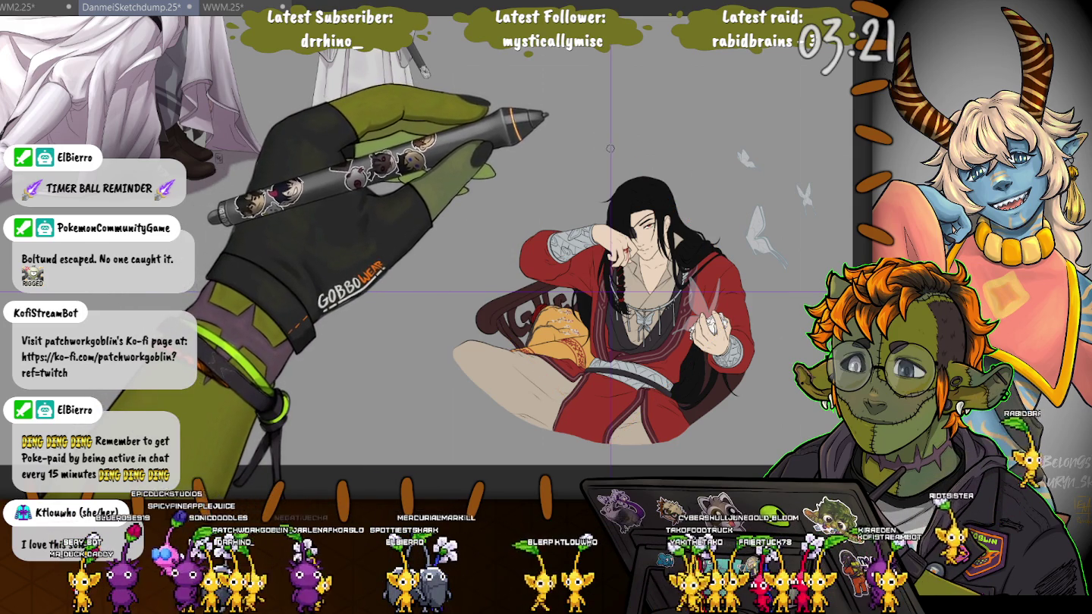
pyautogui.click(611, 147)
# Nudge the diamond's left corner, delete the orange ring, and sketch an orange oval around her.
pyautogui.moveTo(461, 290); pyautogui.dragTo(462, 291)
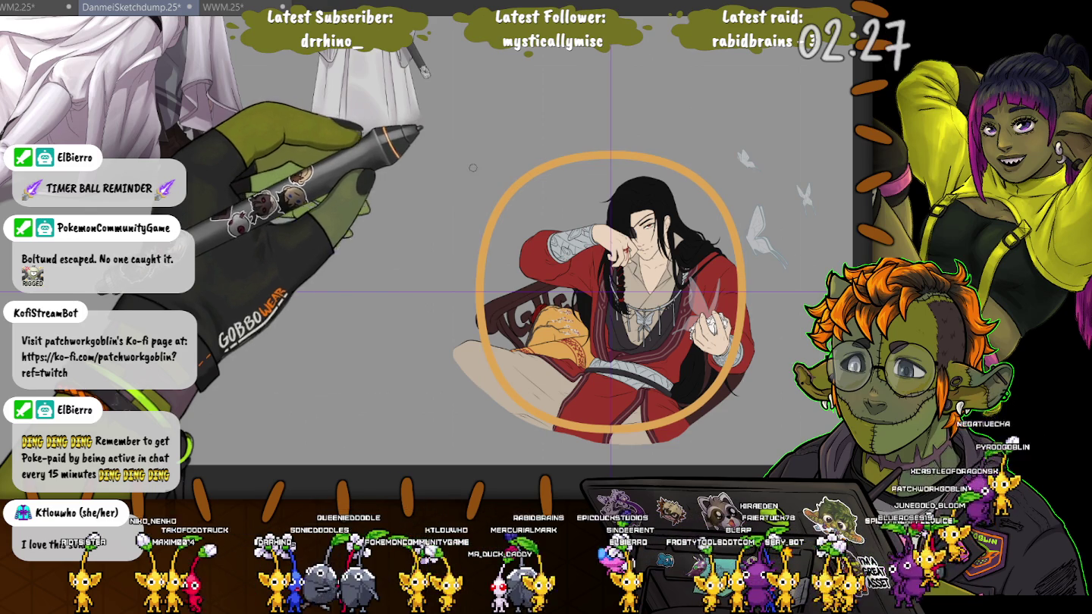
pyautogui.press('Delete')
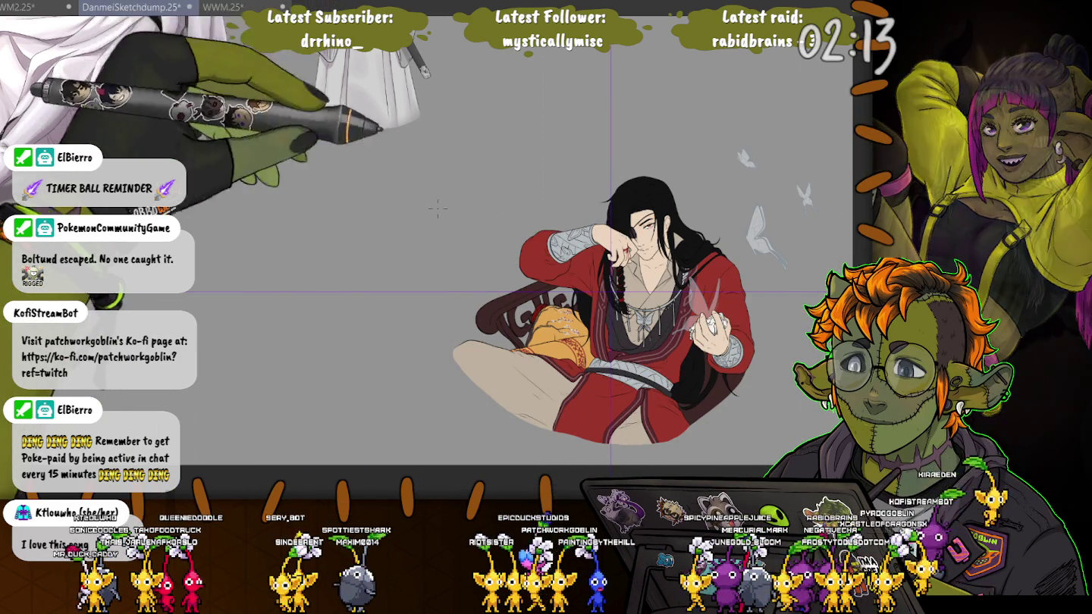
pyautogui.moveTo(501, 289); pyautogui.dragTo(659, 334)
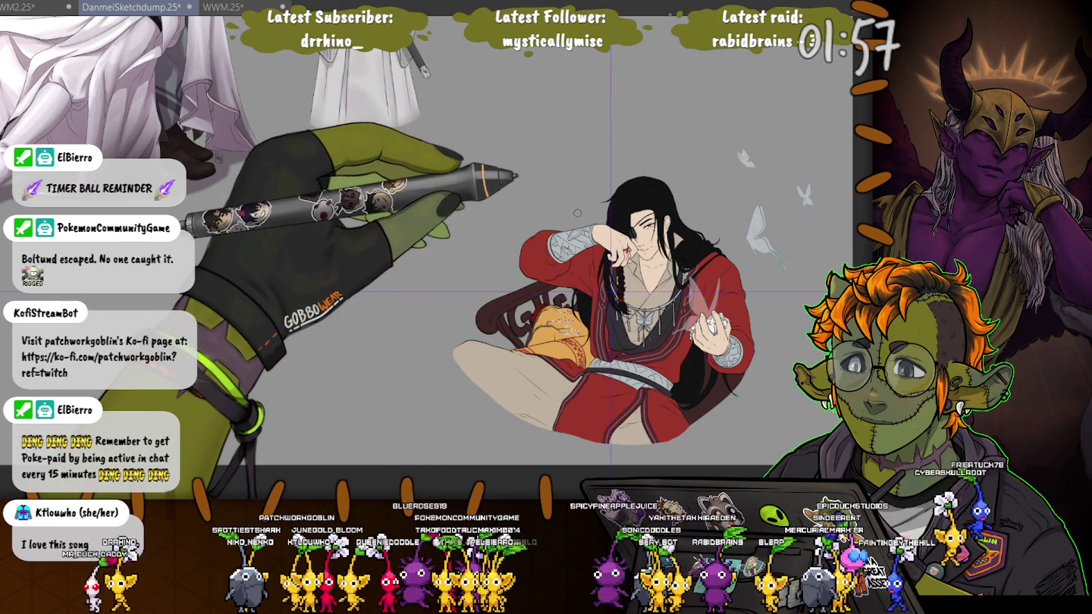
# Enlarge the brush and draw an orange ellipse around the figure, undoing the extra stroke.
pyautogui.moveTo(563, 290); pyautogui.dragTo(477, 376)
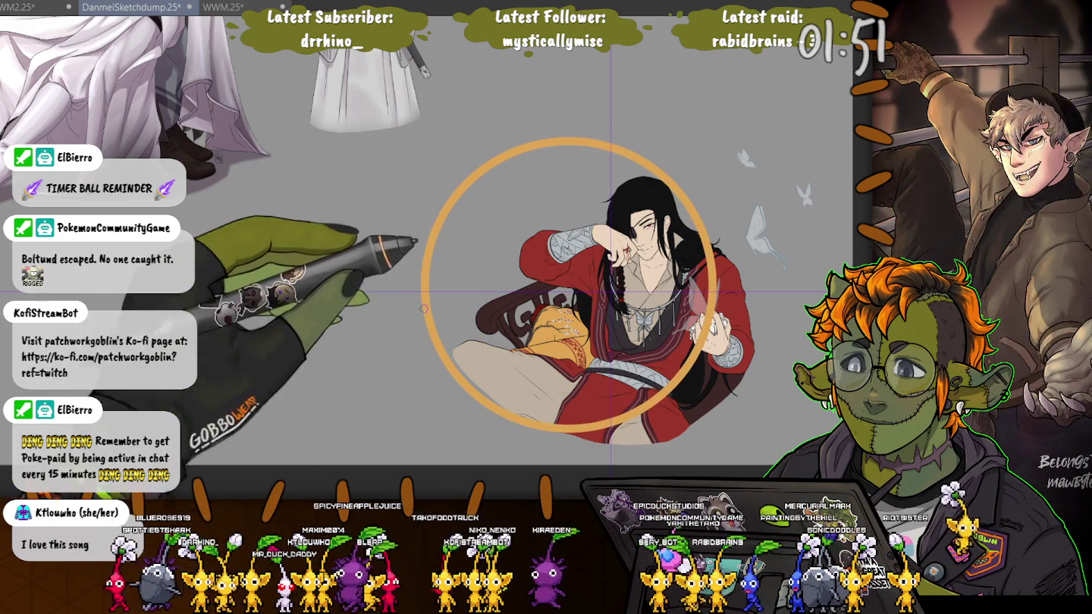
pyautogui.moveTo(637, 107); pyautogui.dragTo(584, 402)
pyautogui.hotkey('ctrl', 'z')
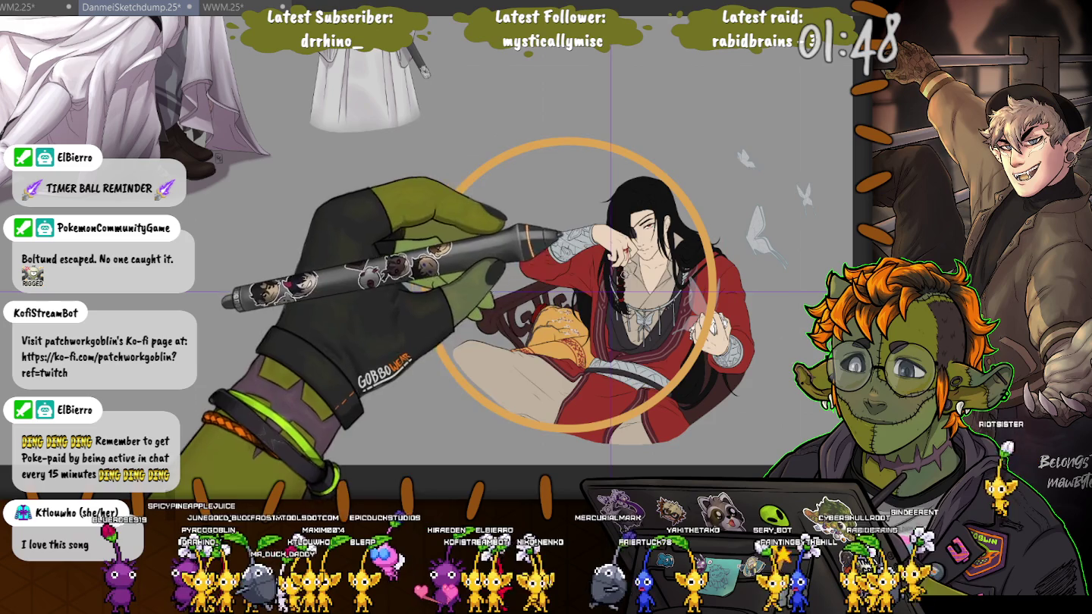
# Lasso the orange ring and shift it right to centre it on the figure.
pyautogui.moveTo(586, 99); pyautogui.dragTo(476, 131)
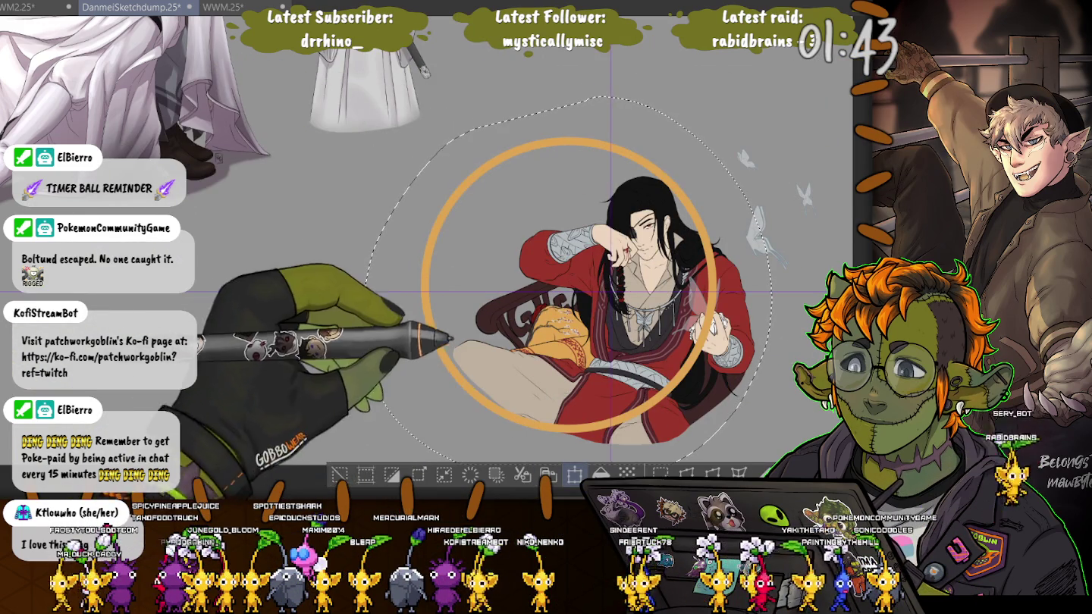
pyautogui.moveTo(599, 280); pyautogui.dragTo(624, 283)
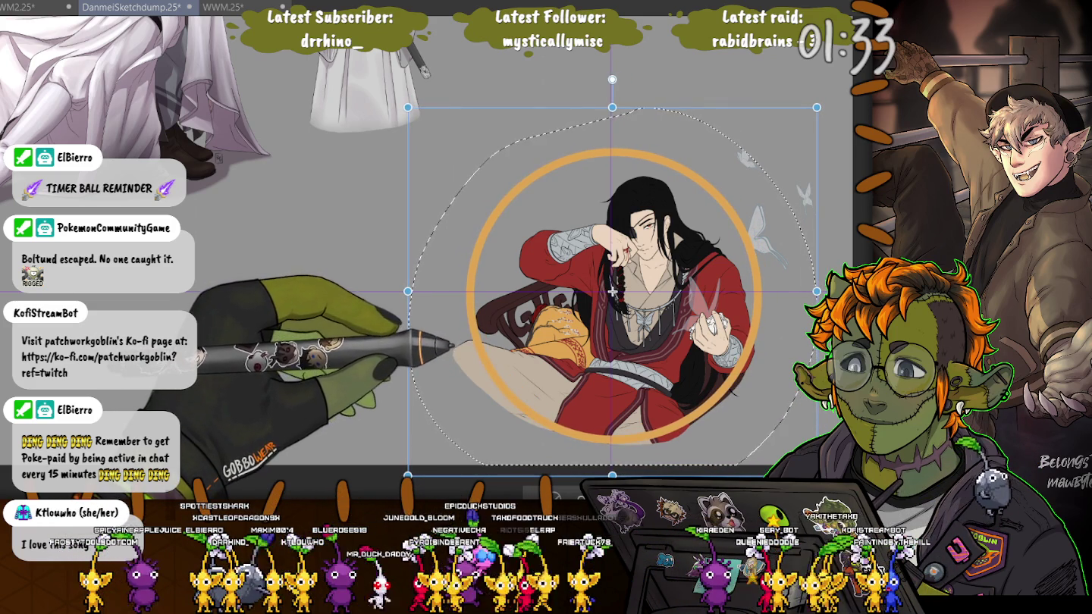
pyautogui.scroll(3, 612, 291)
pyautogui.scroll(3, 630, 273)
pyautogui.scroll(3, 645, 255)
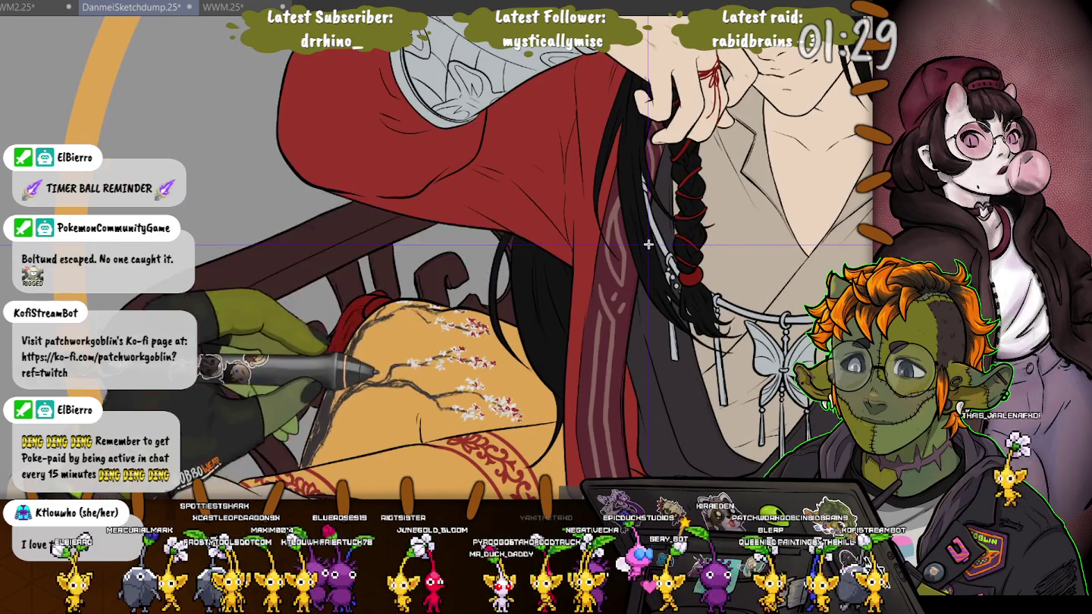
# Commit the ring's centred position, pan to show the whole ring, and deselect.
pyautogui.scroll(-3, 546, 310)
pyautogui.scroll(-3, 439, 378)
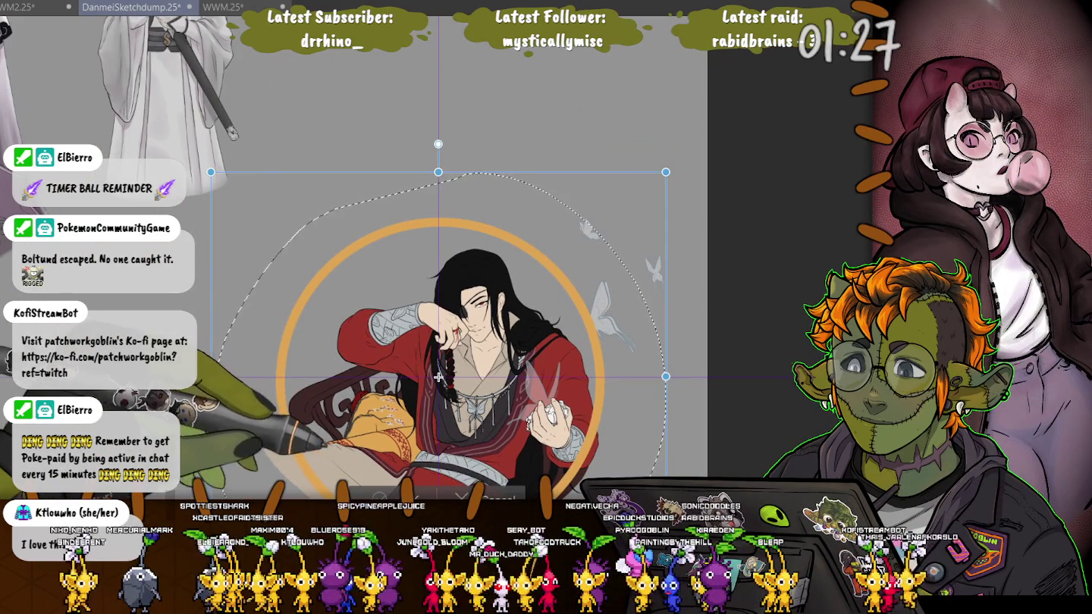
pyautogui.press('Return')
pyautogui.moveTo(438, 377); pyautogui.dragTo(536, 252)
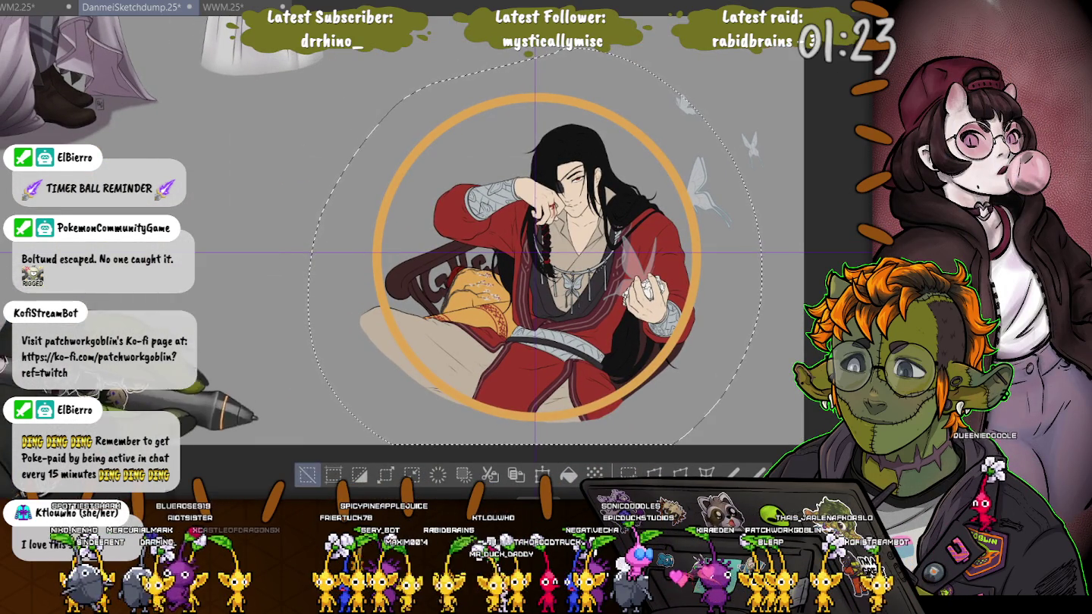
pyautogui.hotkey('ctrl', 'd')
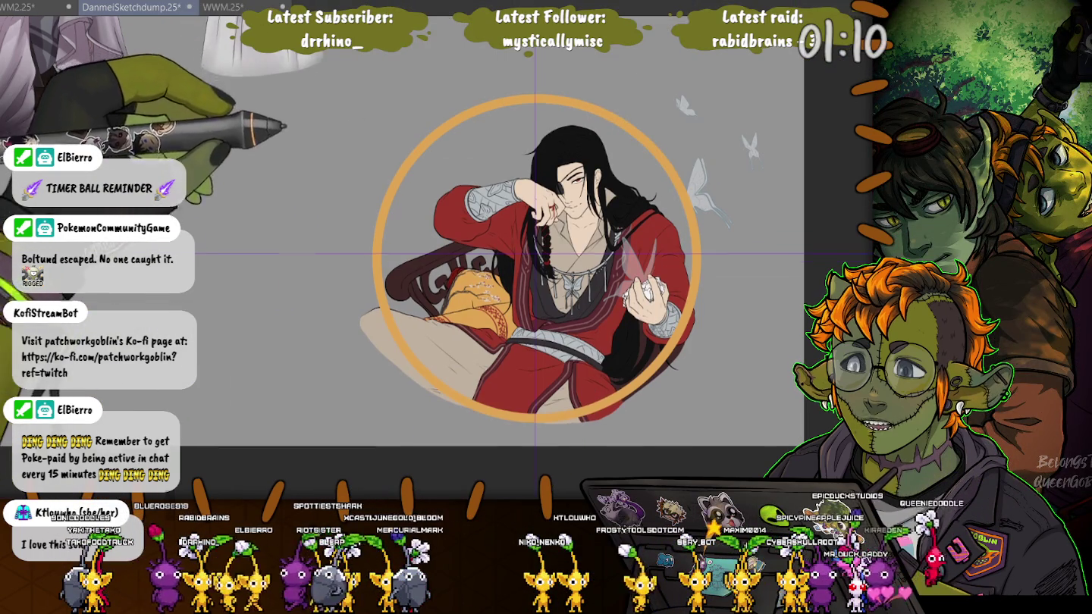
pyautogui.scroll(3, 452, 175)
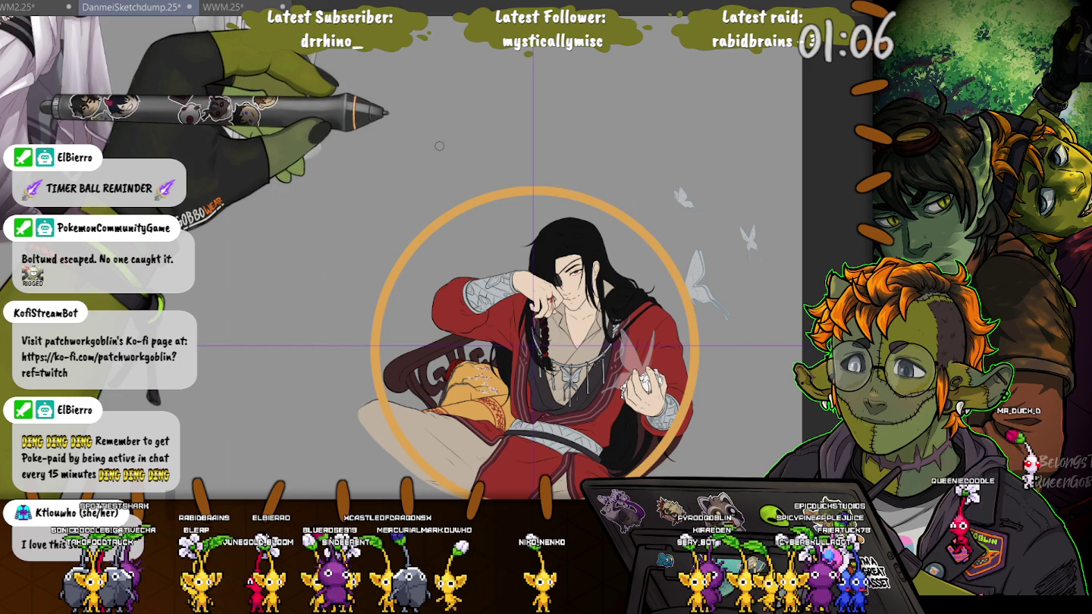
# Draw a straight orange horizontal bar above the ring, redrawing it once.
pyautogui.moveTo(439, 147); pyautogui.dragTo(622, 147)
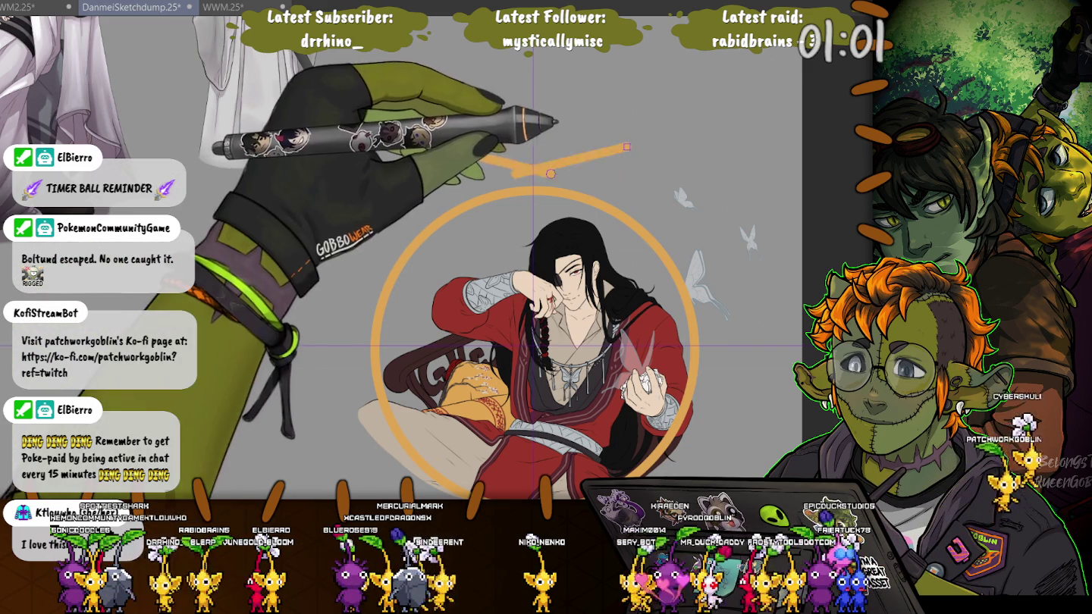
pyautogui.hotkey('ctrl', 'z')
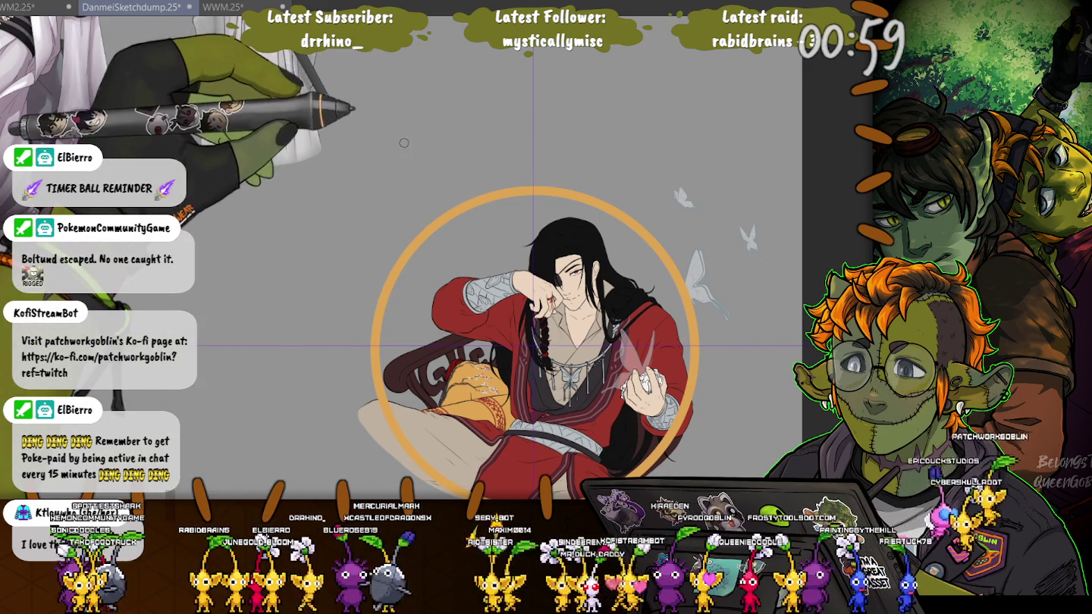
pyautogui.moveTo(441, 145); pyautogui.dragTo(647, 145)
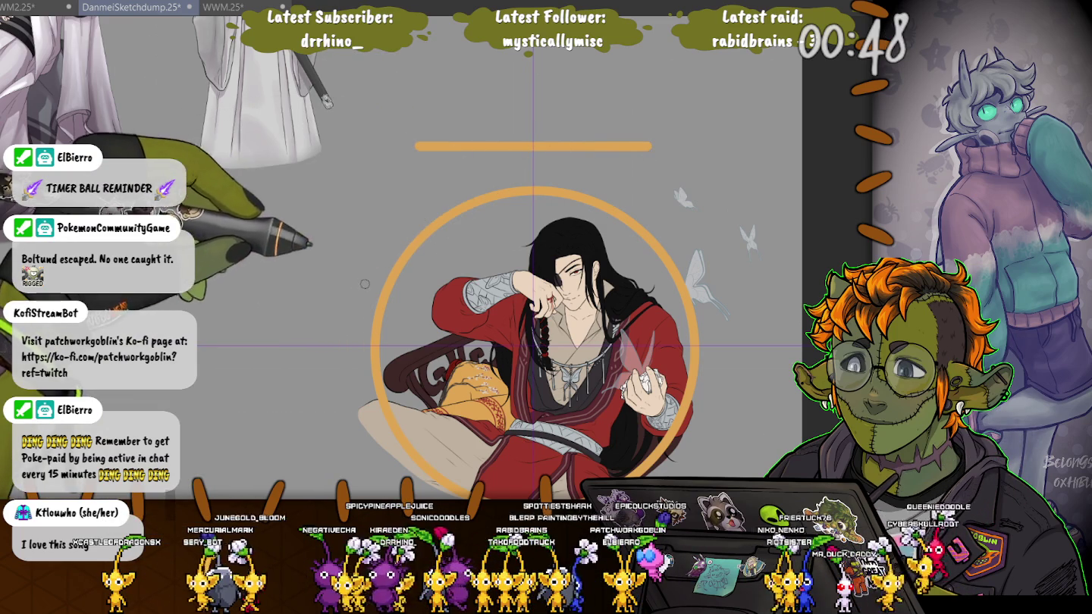
# Zoom out and lasso a rough loop around the figure, ring and butterflies.
pyautogui.moveTo(359, 287); pyautogui.dragTo(383, 307)
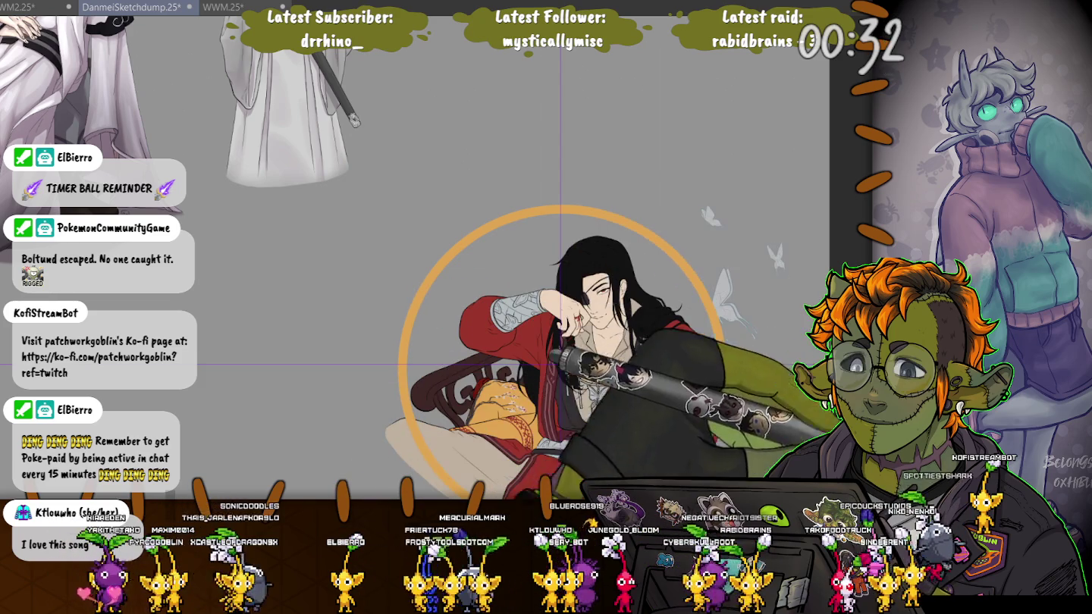
pyautogui.scroll(-3, 348, 238)
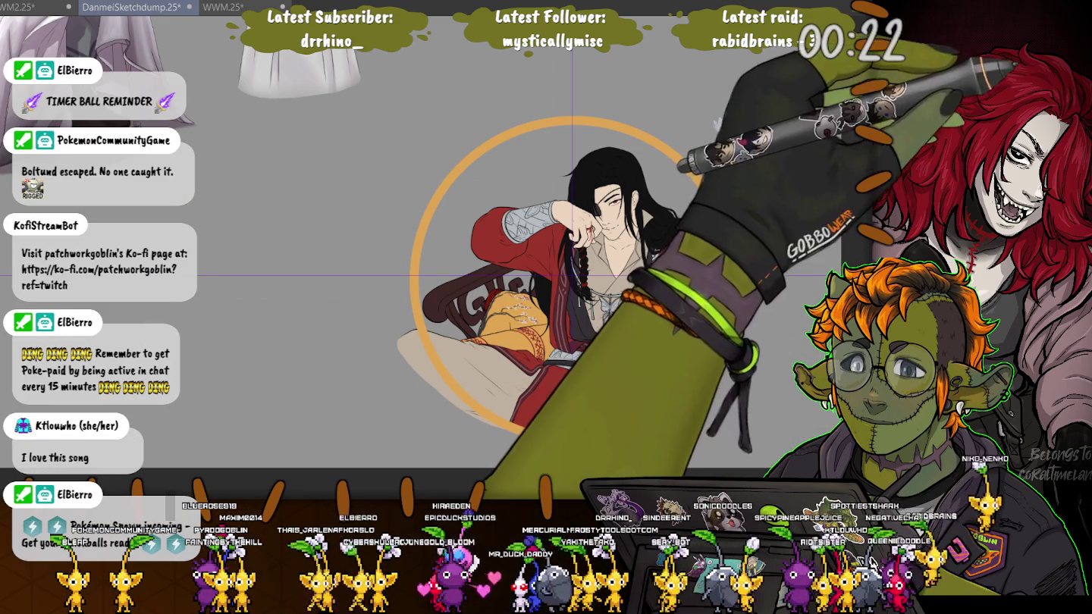
pyautogui.scroll(-1, 449, 85)
pyautogui.scroll(-1, 450, 86)
pyautogui.moveTo(358, 84); pyautogui.dragTo(395, 278)
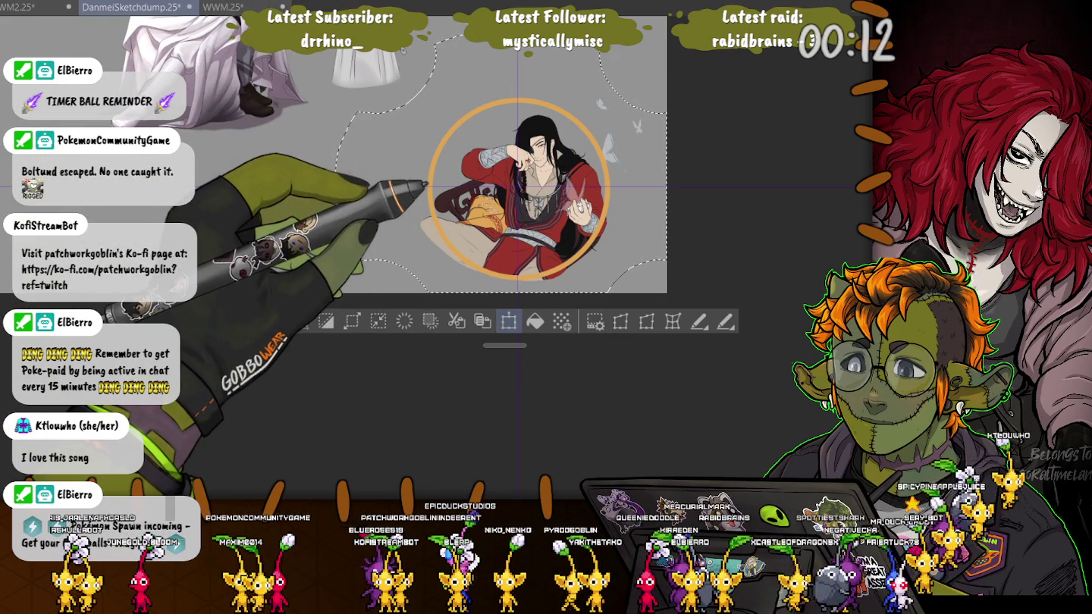
# Move the selected figure and ring slightly down and right, then deselect.
pyautogui.click(509, 323)
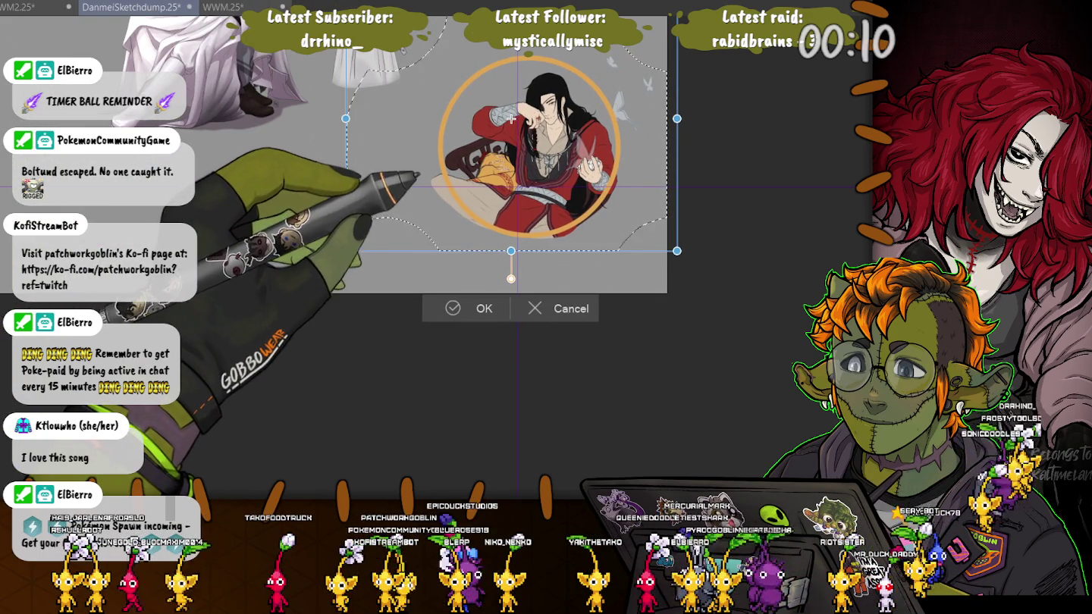
pyautogui.moveTo(513, 119); pyautogui.dragTo(516, 131)
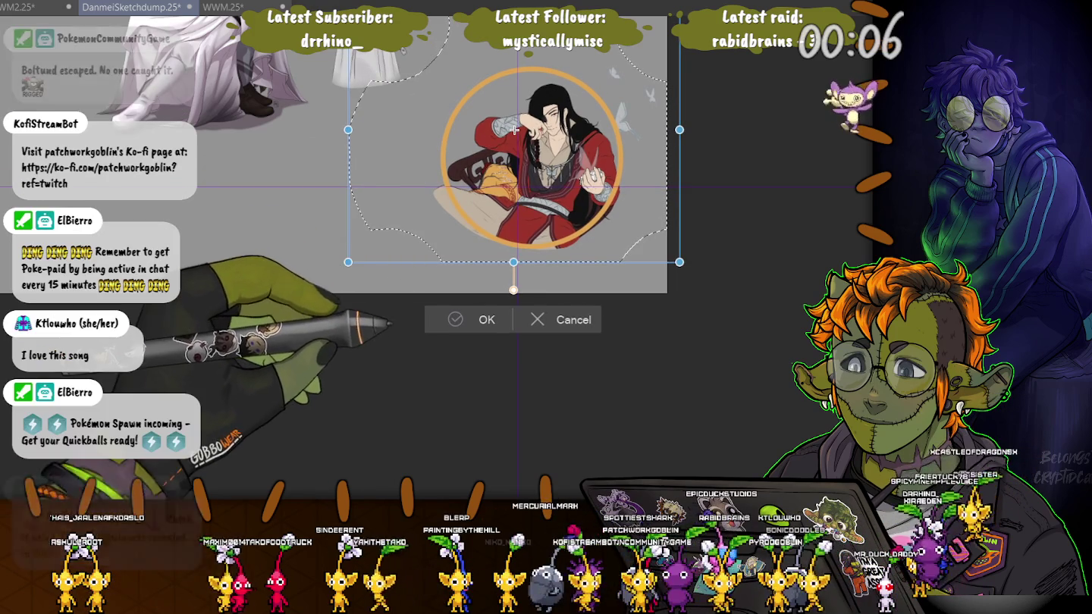
pyautogui.click(477, 319)
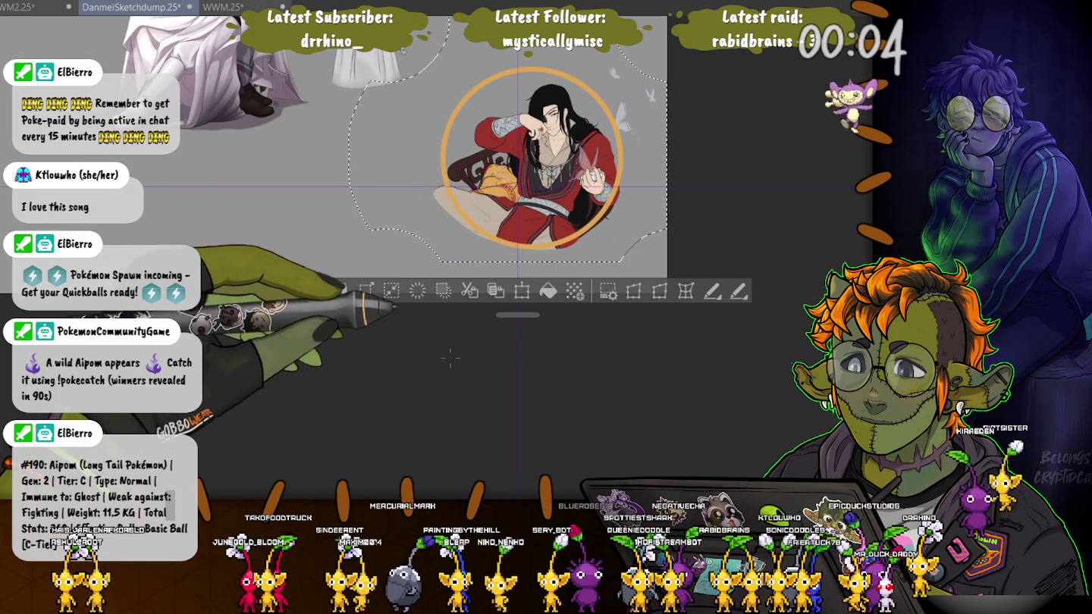
pyautogui.hotkey('ctrl', 'd')
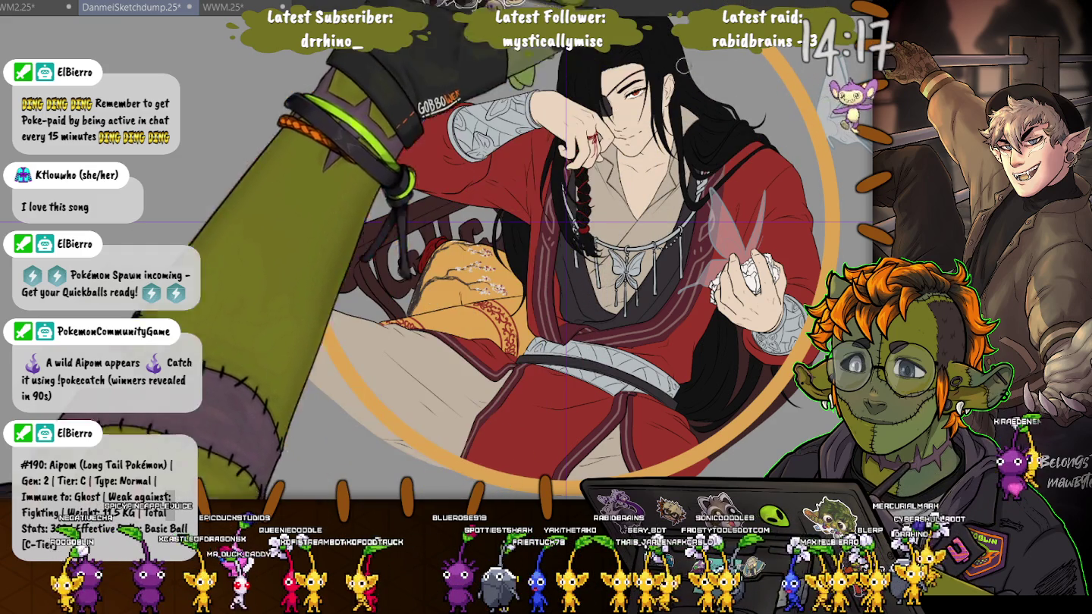
# Draw mirrored orange vertical bars beside the ring and horizontal bars above and below it.
pyautogui.scroll(-3, 321, 247)
pyautogui.scroll(-2, 322, 247)
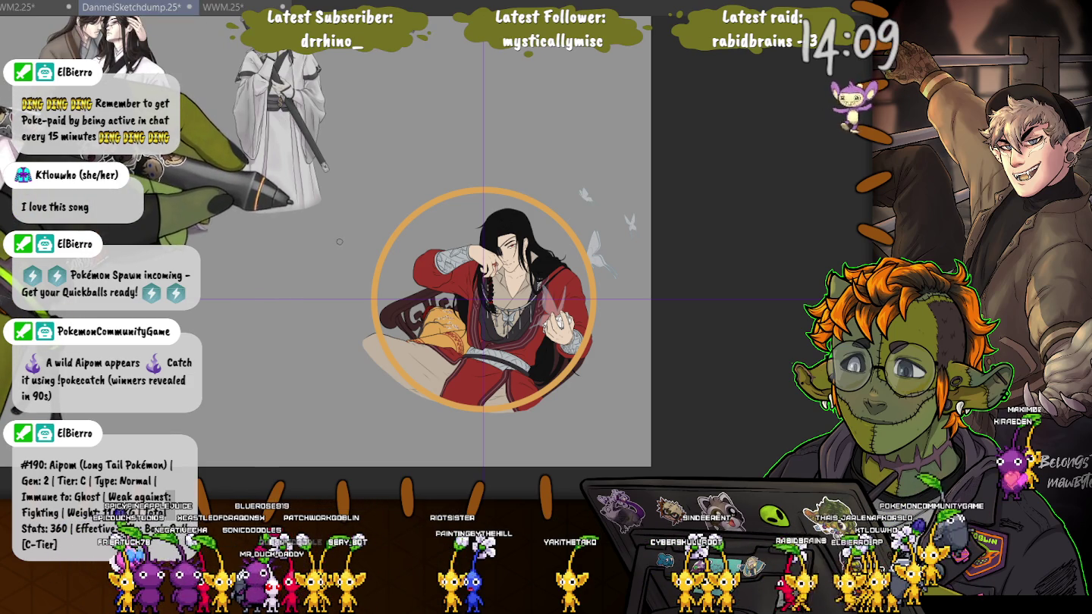
pyautogui.moveTo(339, 241); pyautogui.dragTo(340, 357)
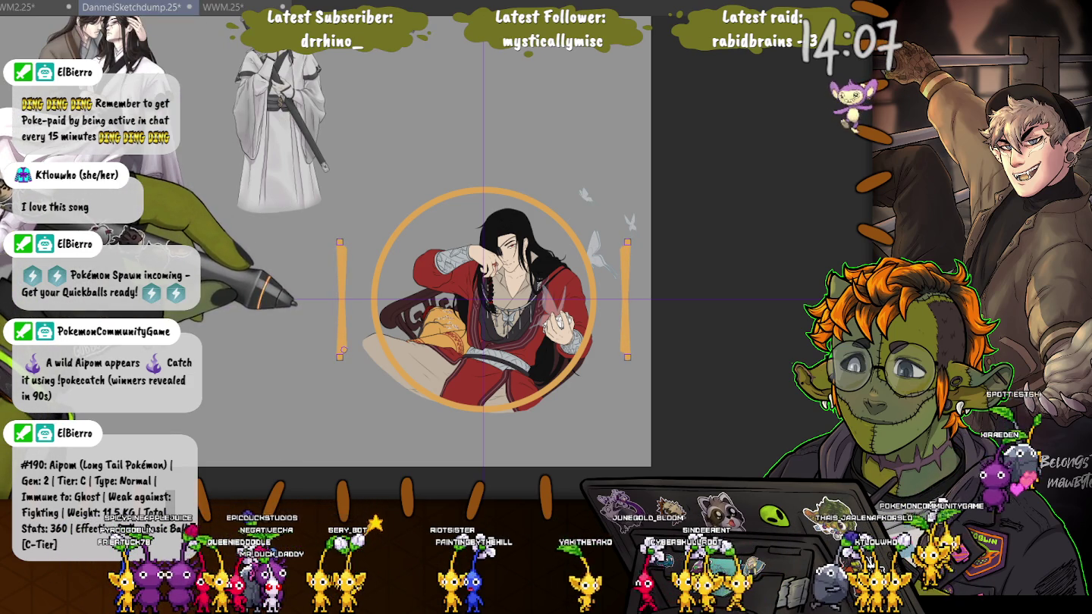
pyautogui.hotkey('ctrl', 'z')
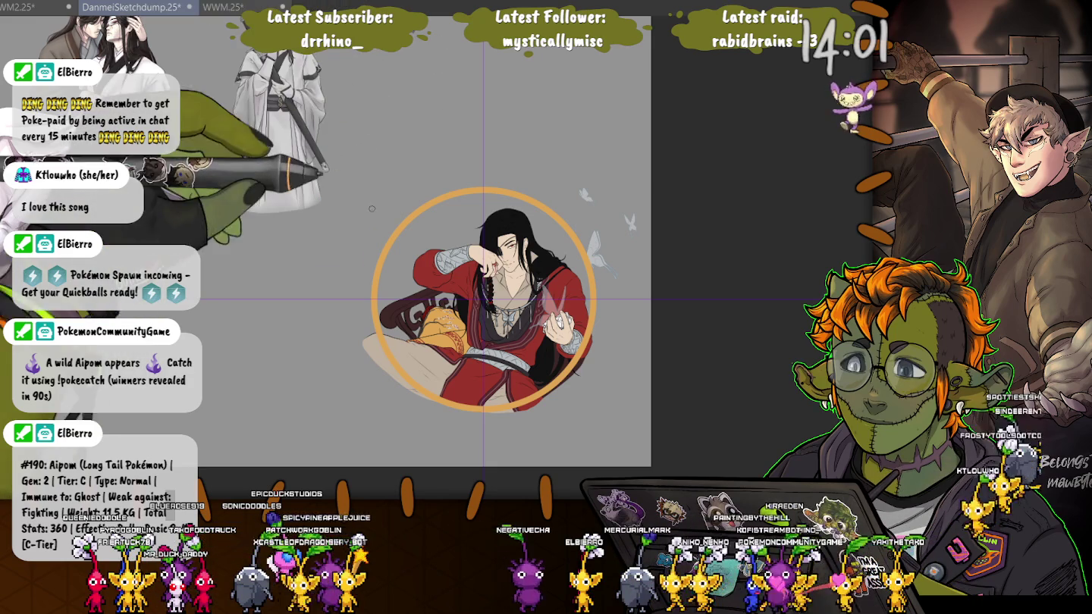
pyautogui.moveTo(346, 222); pyautogui.dragTo(346, 322)
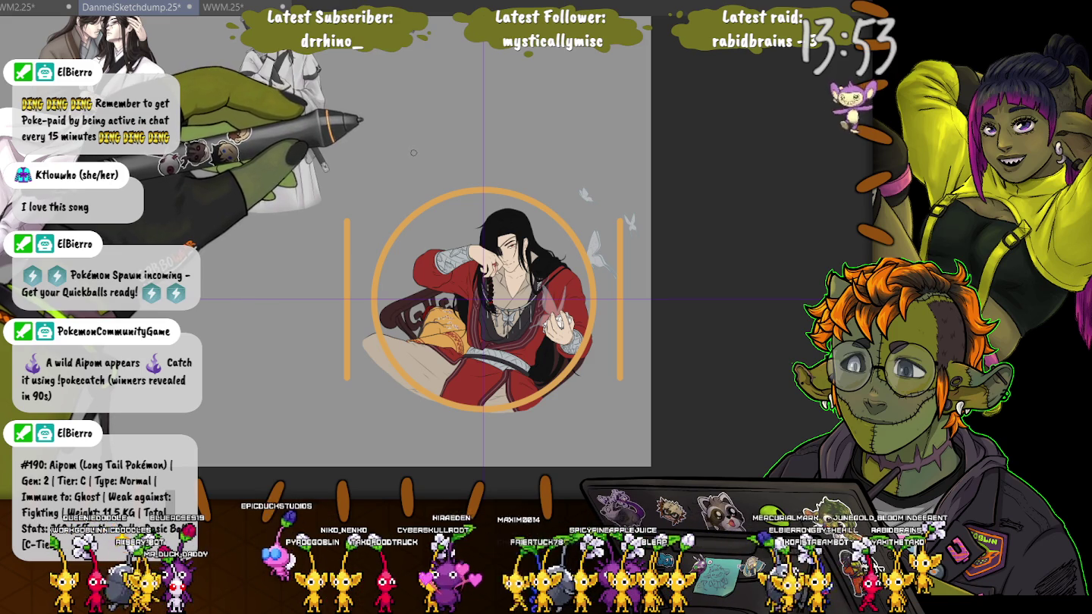
pyautogui.moveTo(413, 152); pyautogui.dragTo(555, 154)
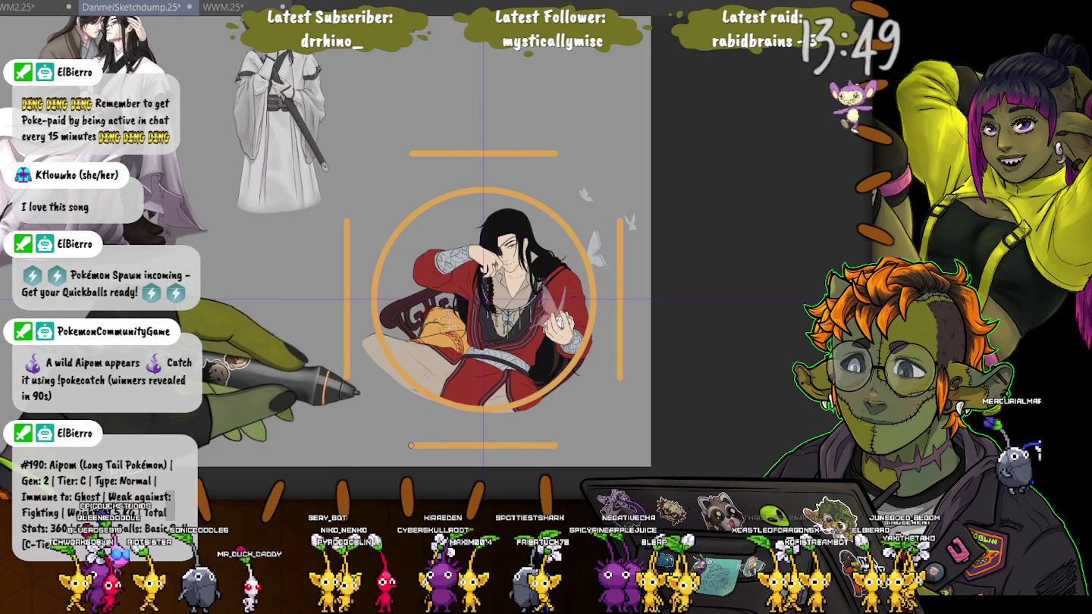
pyautogui.moveTo(411, 446); pyautogui.dragTo(347, 380)
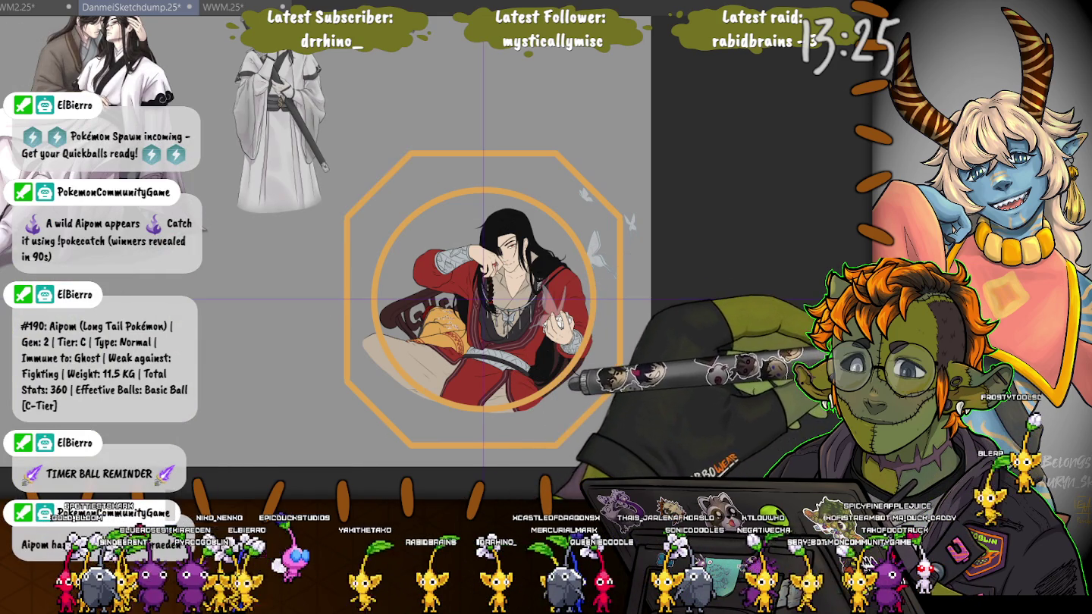
# Call up the transform frame on a copy of the orange octagon.
pyautogui.hotkey('ctrl', 't')
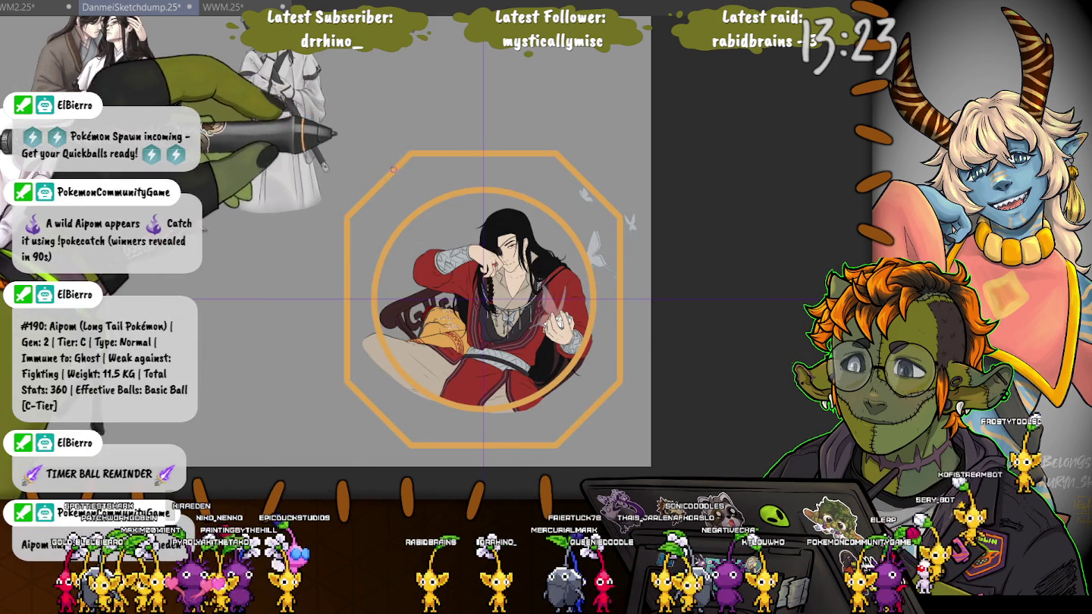
# Squeeze the copied octagon into a narrow upright inner frame and commit it.
pyautogui.press('Return')
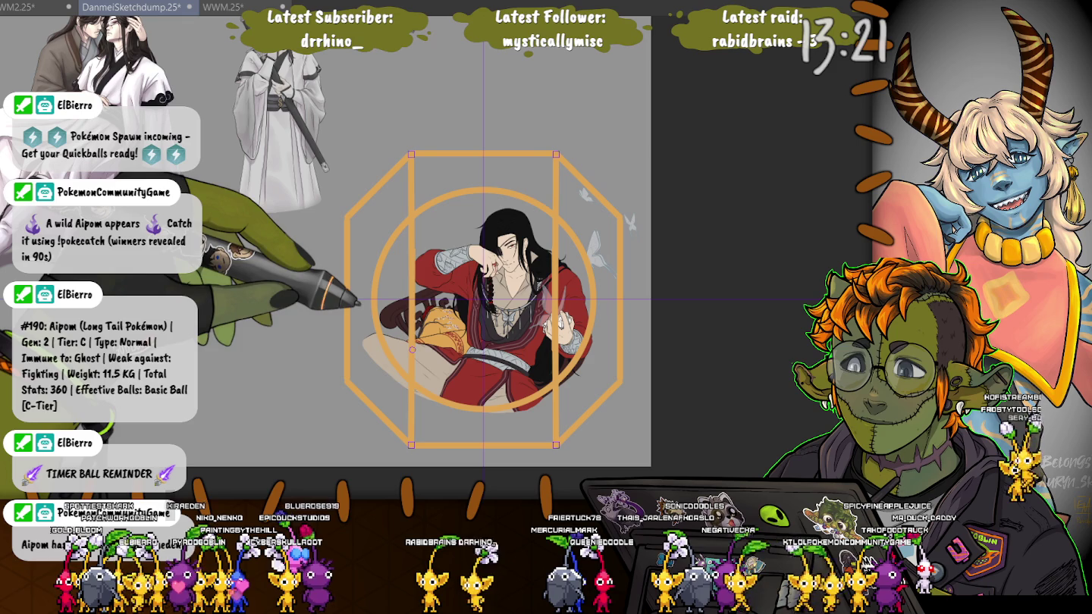
pyautogui.hotkey('ctrl', 'z')
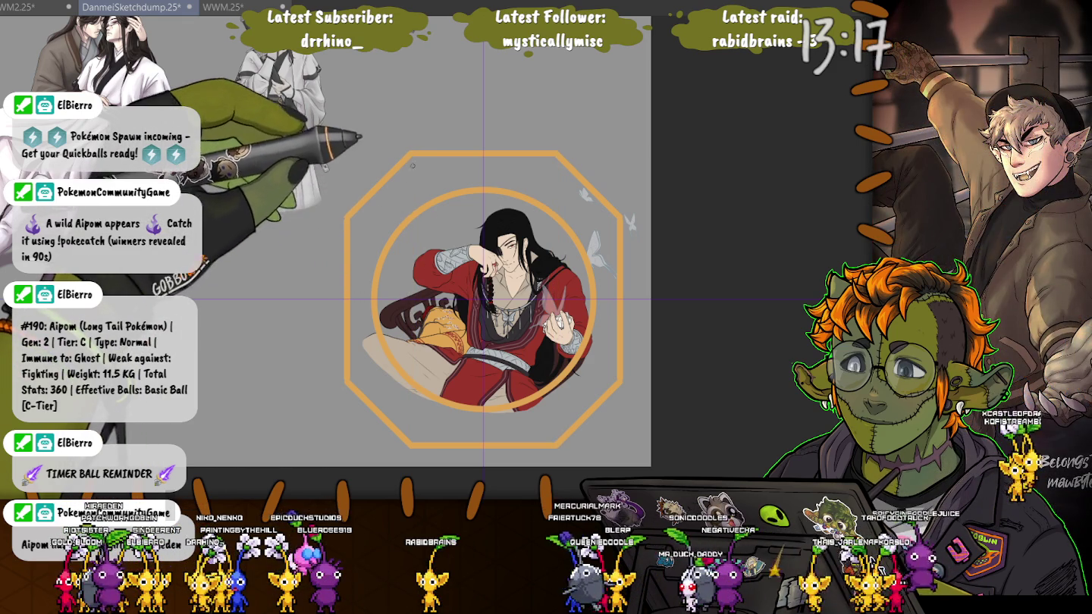
pyautogui.hotkey('ctrl', 'y')
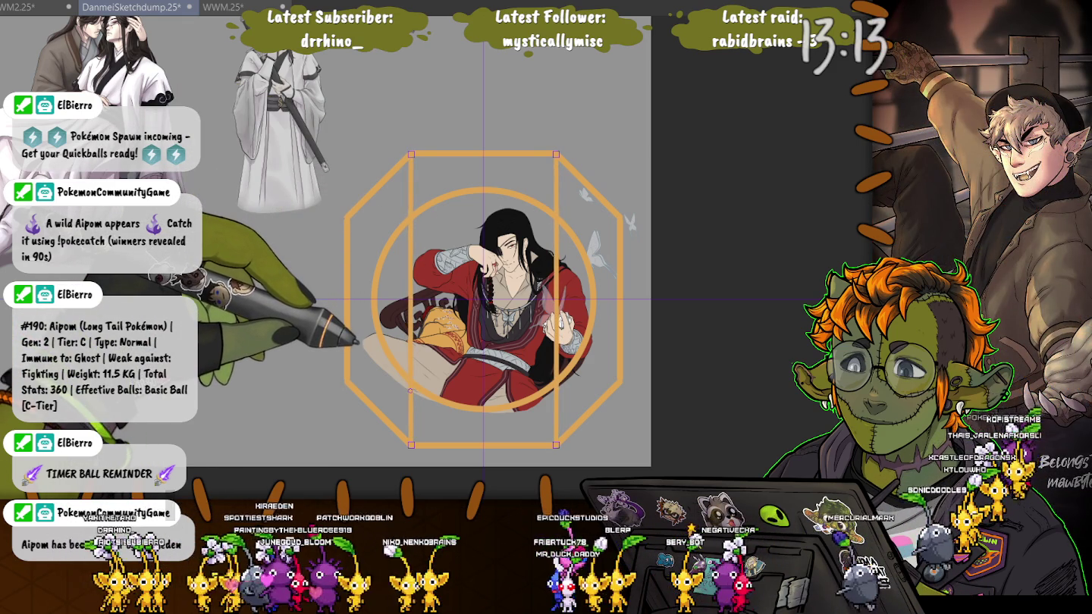
pyautogui.hotkey('ctrl', 'd')
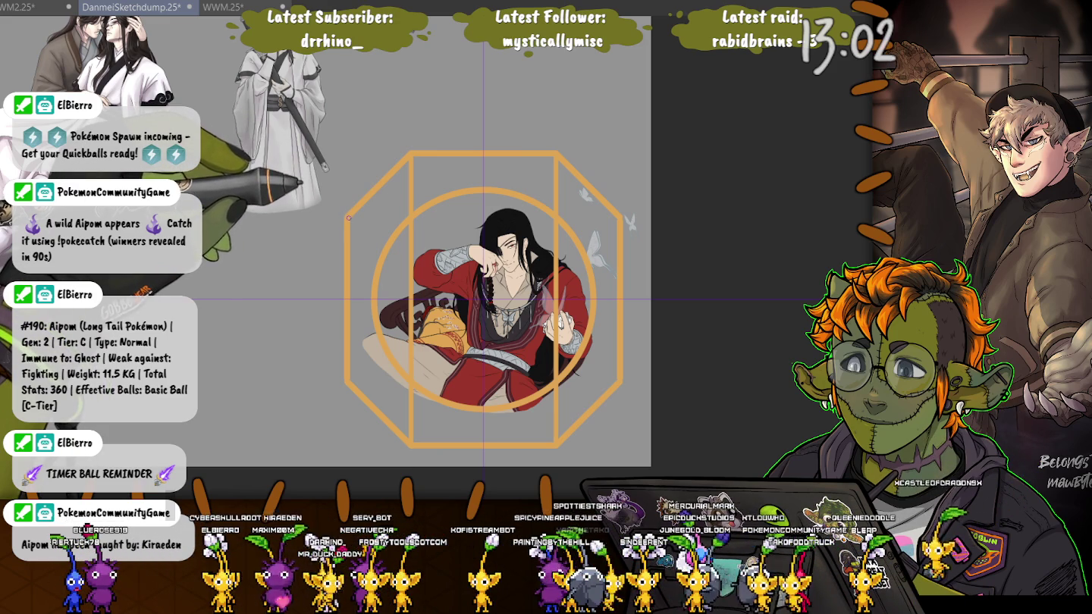
pyautogui.press('Return')
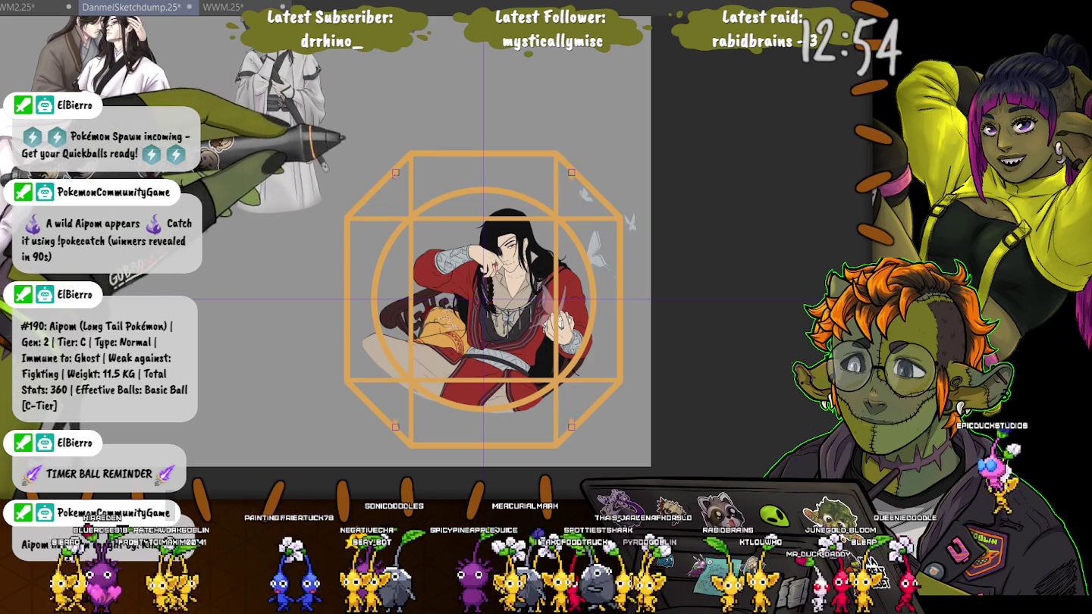
# Reshape two more octagon copies into additional inner cage bars.
pyautogui.hotkey('ctrl', 't')
pyautogui.press('Return')
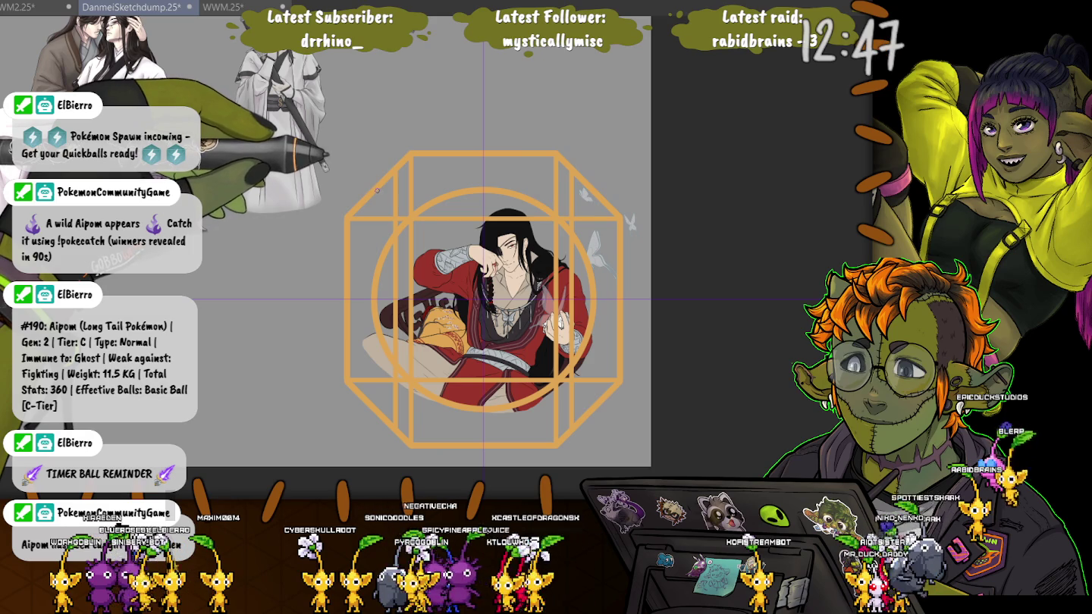
pyautogui.hotkey('ctrl', 't')
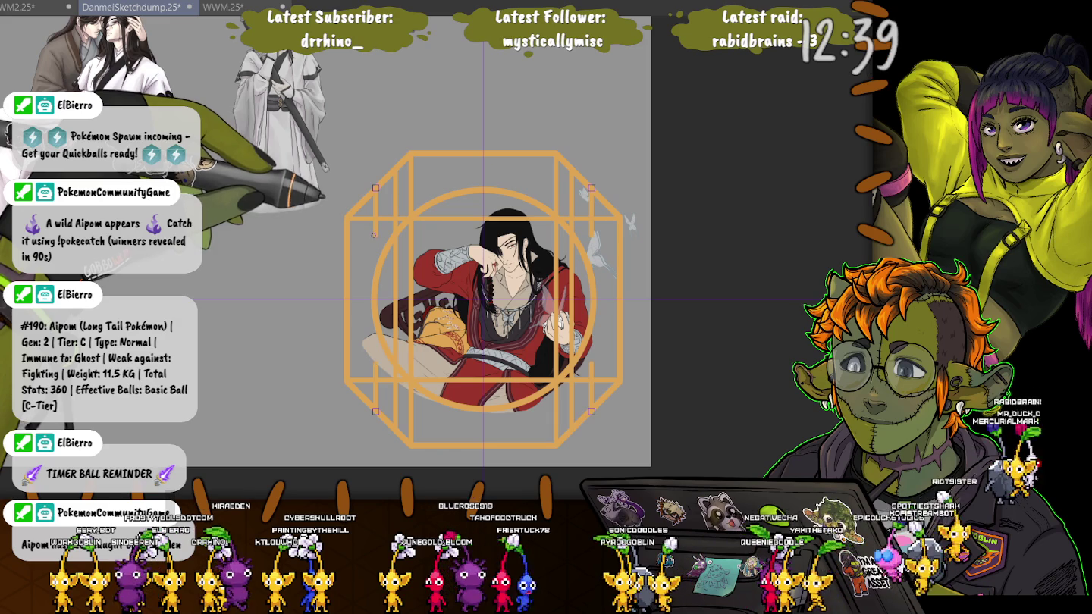
pyautogui.press('Return')
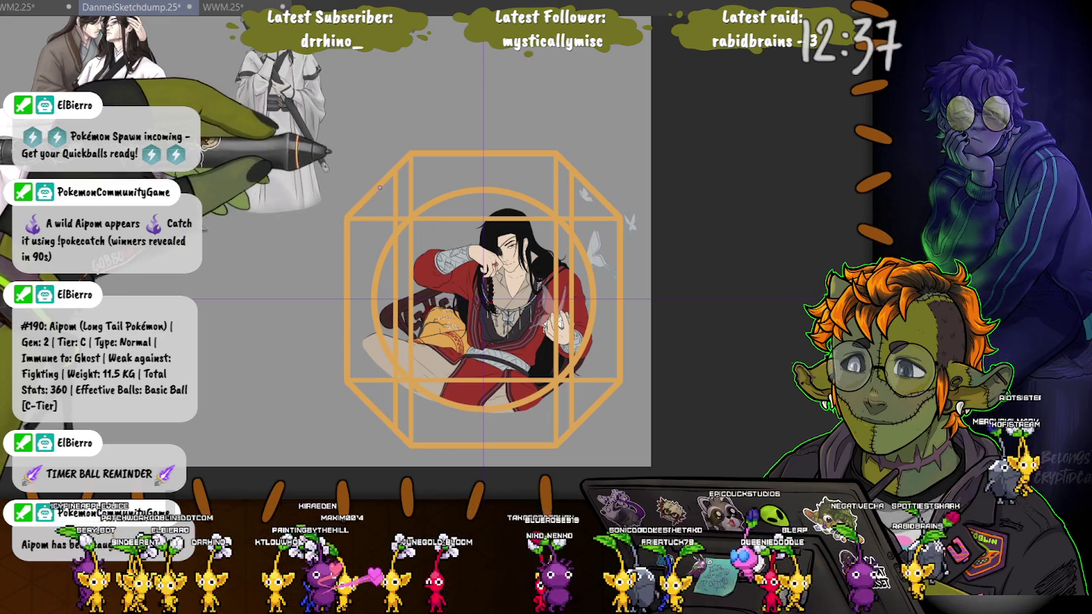